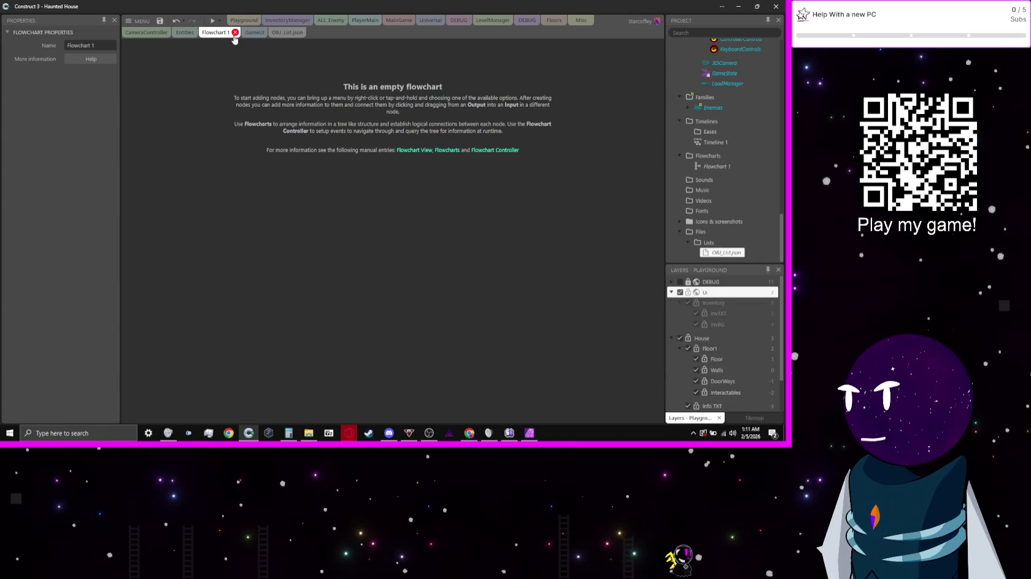
# - Close Flowchart 1 and move the InventoryManager tab beside OBJ_List.json
pyautogui.click(235, 32)
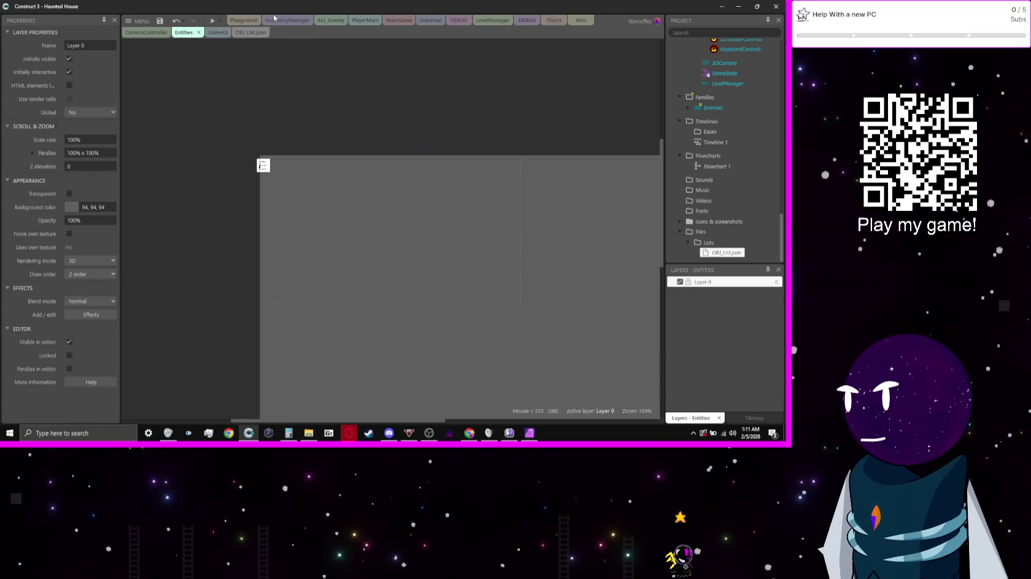
pyautogui.click(276, 22)
pyautogui.moveTo(276, 22); pyautogui.dragTo(249, 42)
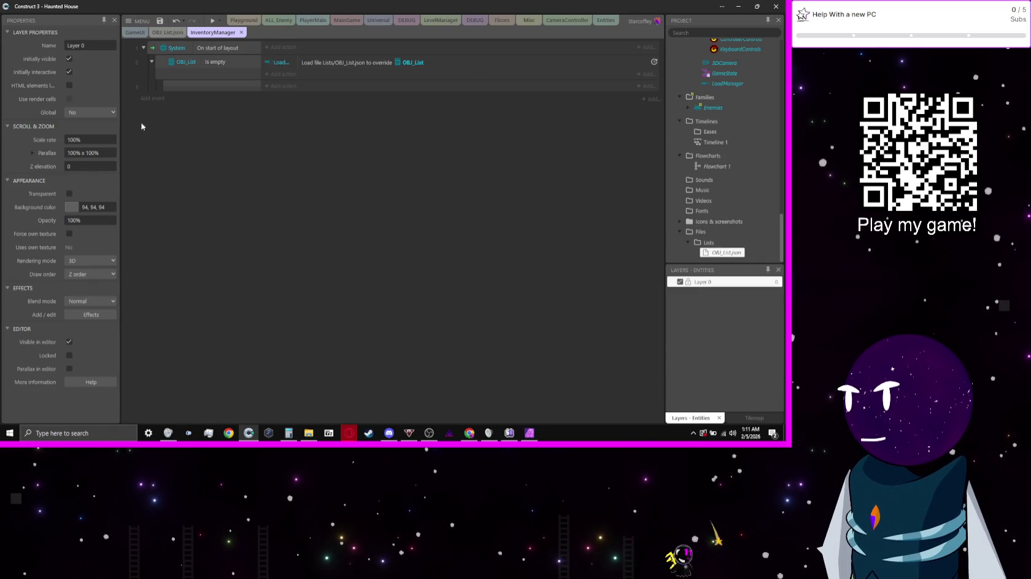
# - Place the OBJ_List.json tab after InventoryManager and bring up the DEBUG event sheet
pyautogui.click(135, 33)
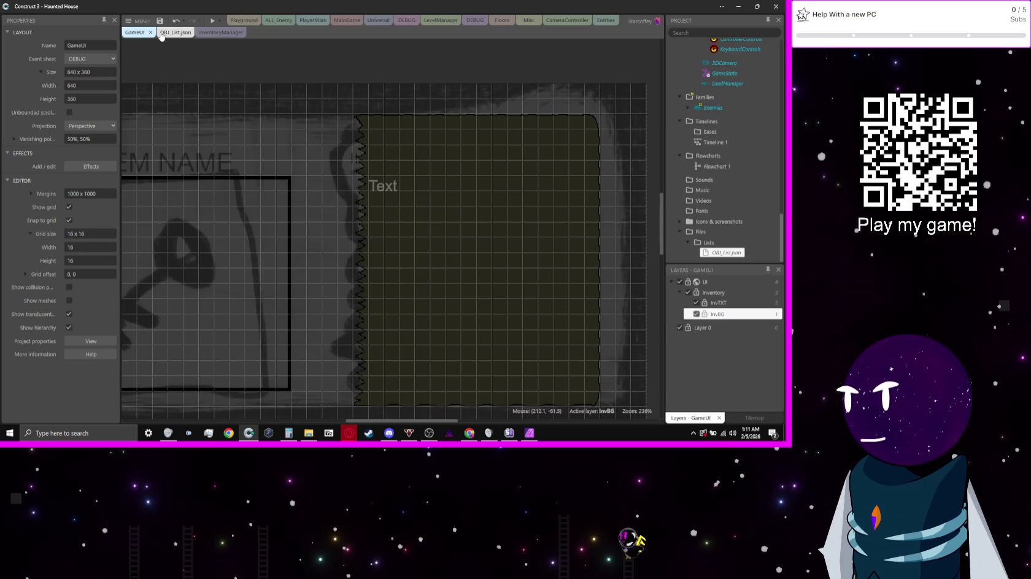
pyautogui.click(175, 33)
pyautogui.moveTo(175, 34); pyautogui.dragTo(227, 34)
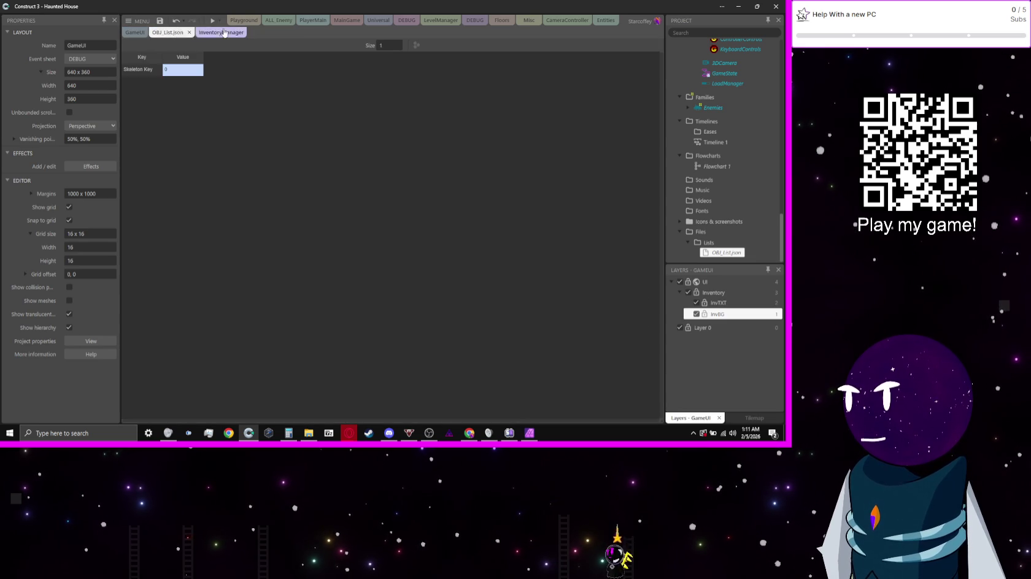
pyautogui.click(174, 32)
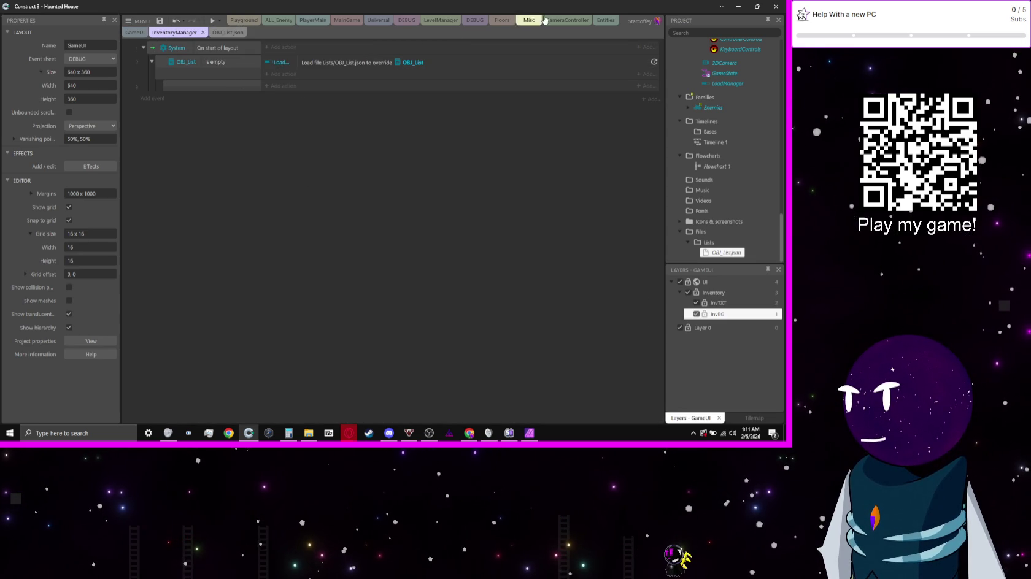
pyautogui.click(406, 20)
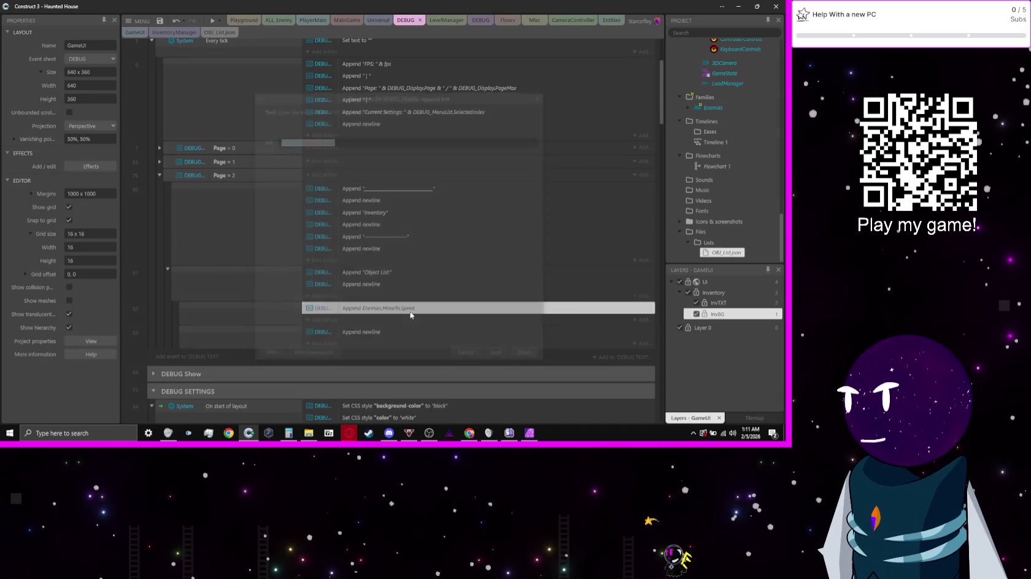
# - Change the Append action from Enemies.MoveTo.Speed to OBJ_List.AsJSON, reposition the newline append, and preview
pyautogui.doubleClick(411, 315)
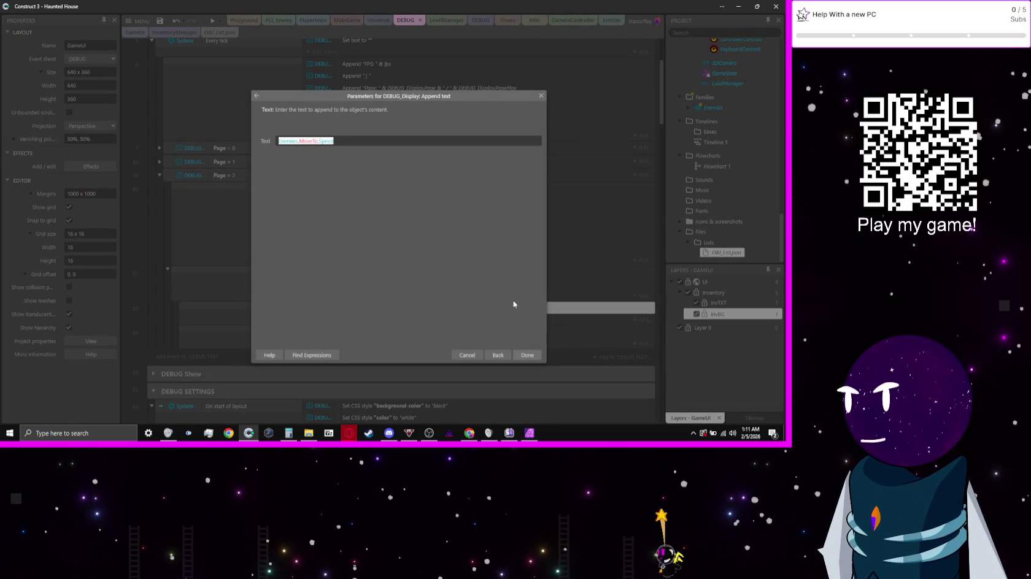
pyautogui.write('0')
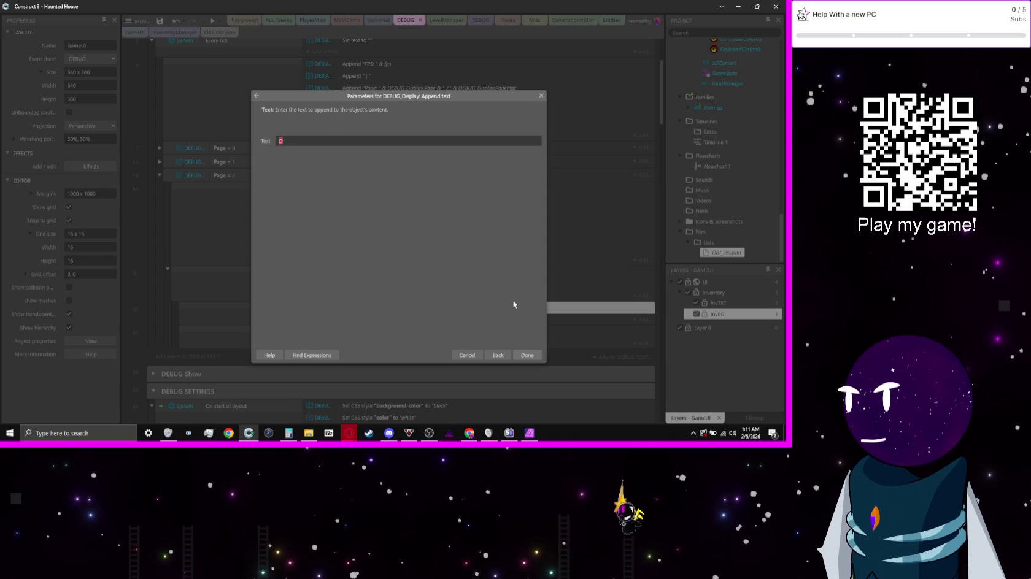
pyautogui.press('Return')
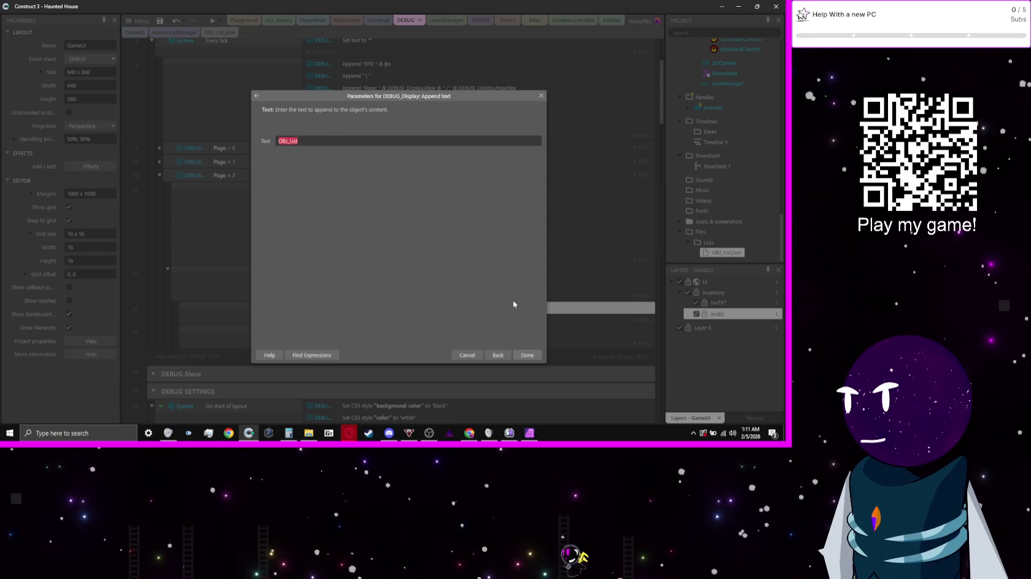
pyautogui.write('.')
pyautogui.press('Return')
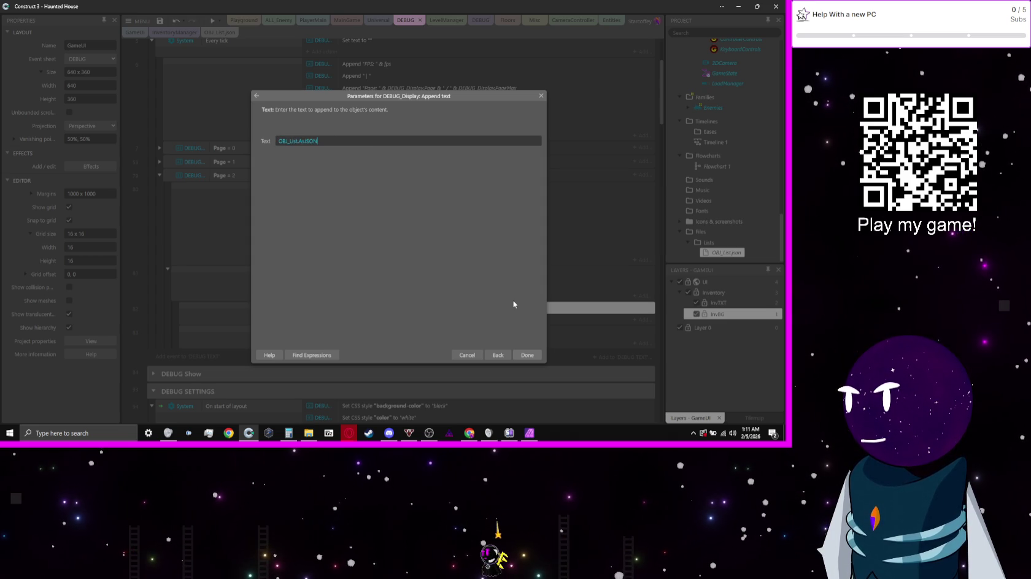
pyautogui.press('Return')
pyautogui.moveTo(375, 332); pyautogui.dragTo(365, 307)
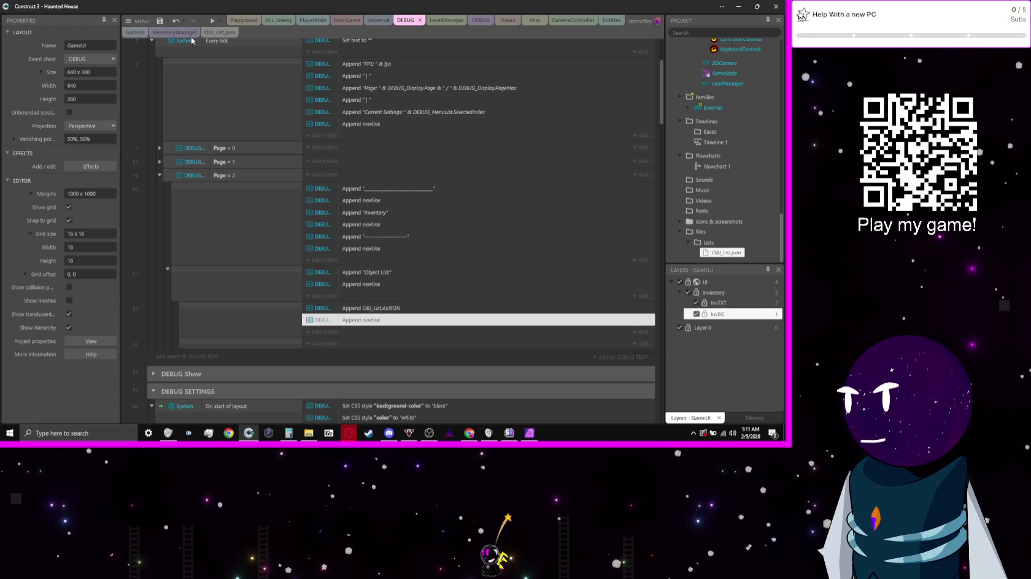
pyautogui.click(213, 21)
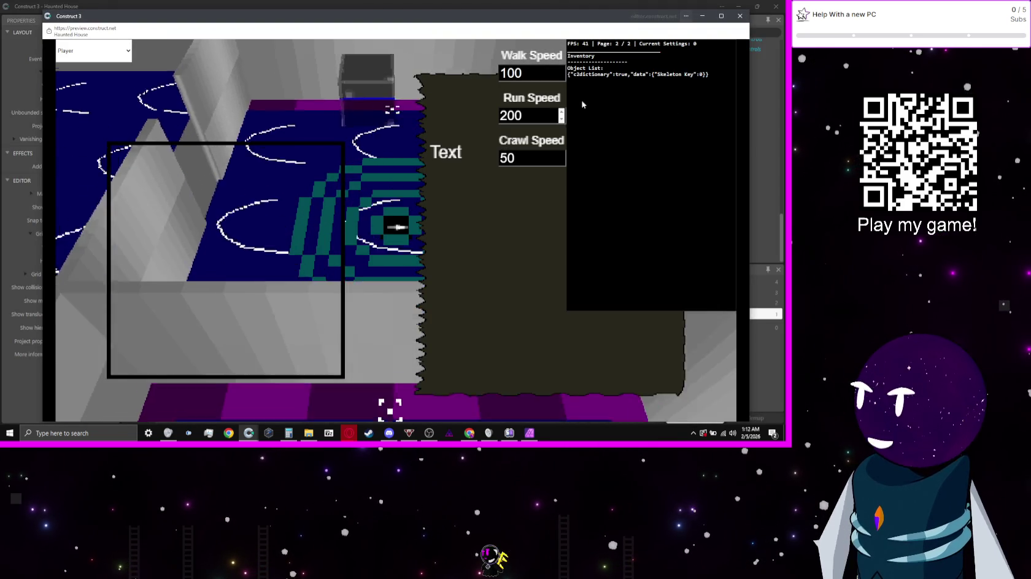
# - Close the preview after seeing the Skeleton Key JSON and select the OBJ_List.AsJSON append
pyautogui.click(741, 18)
pyautogui.click(403, 309)
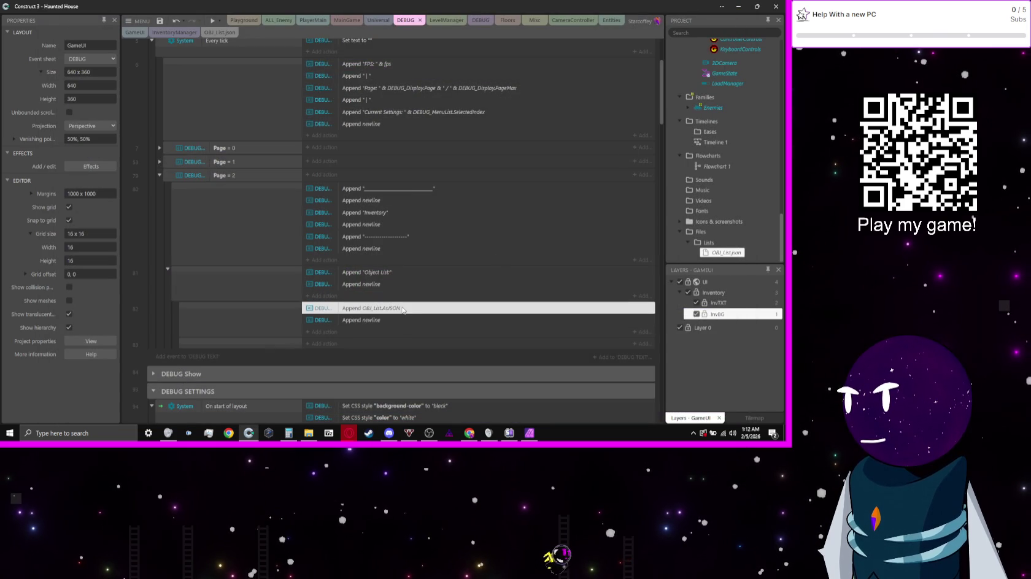
# - Reopen the OBJ_List.AsJSON append parameters and browse System in the expressions dictionary
pyautogui.doubleClick(402, 309)
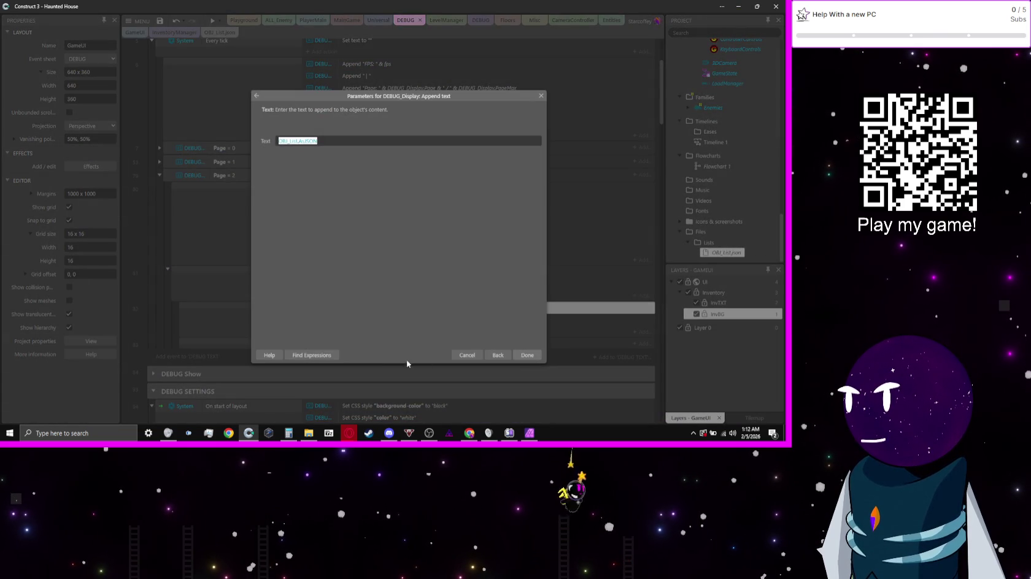
pyautogui.click(319, 356)
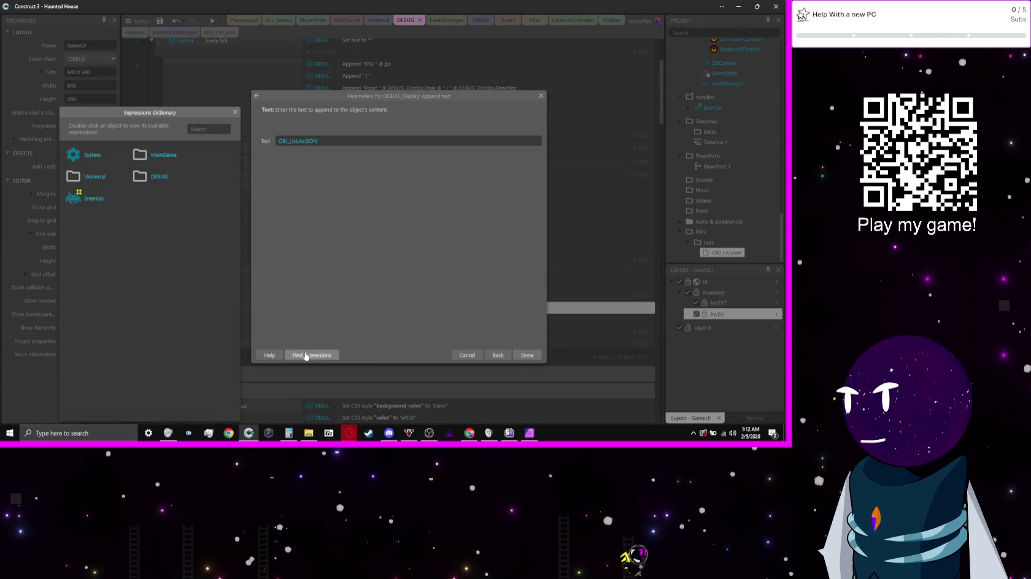
pyautogui.doubleClick(85, 154)
# - Search the System expressions for 'string', then go back to the object list
pyautogui.write('b')
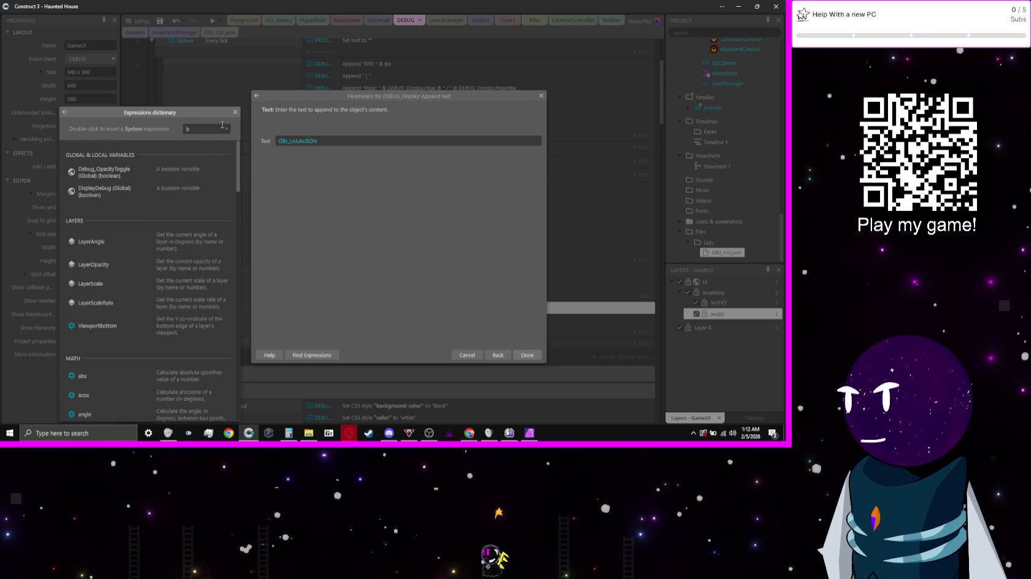
pyautogui.write('eu')
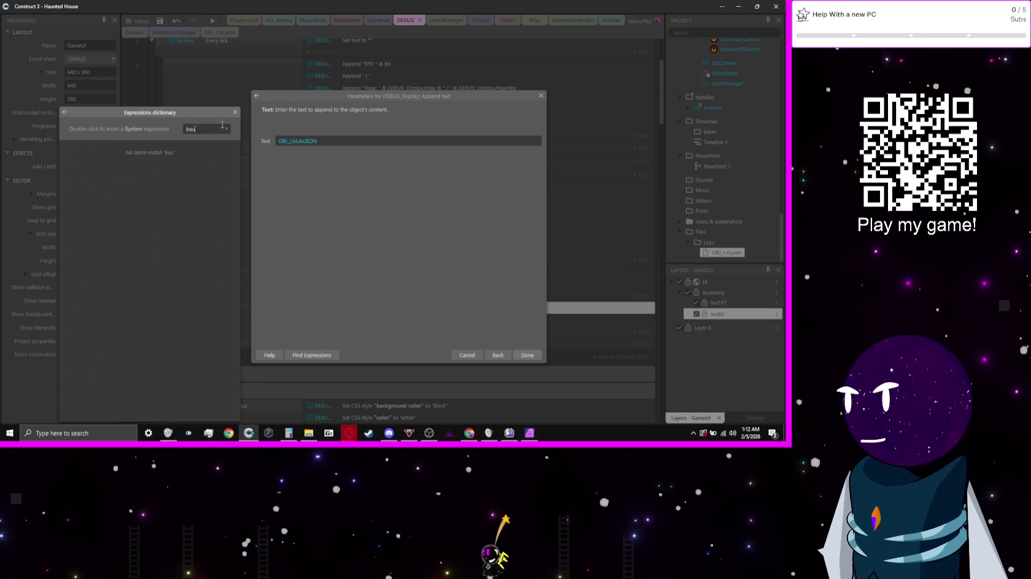
pyautogui.press('BackSpace')
pyautogui.press('BackSpace')
pyautogui.write('e')
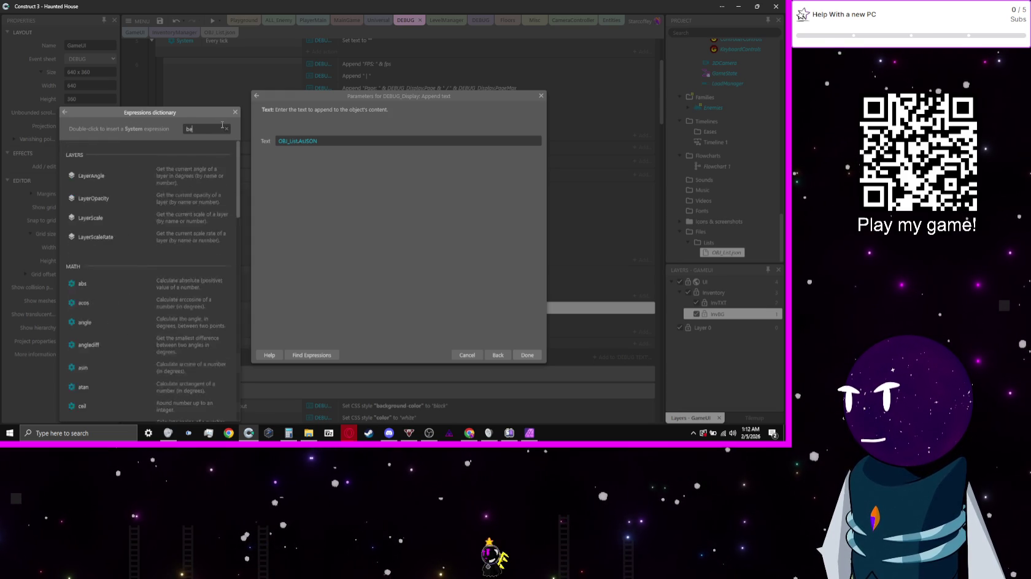
pyautogui.press('BackSpace')
pyautogui.press('BackSpace')
pyautogui.write('string')
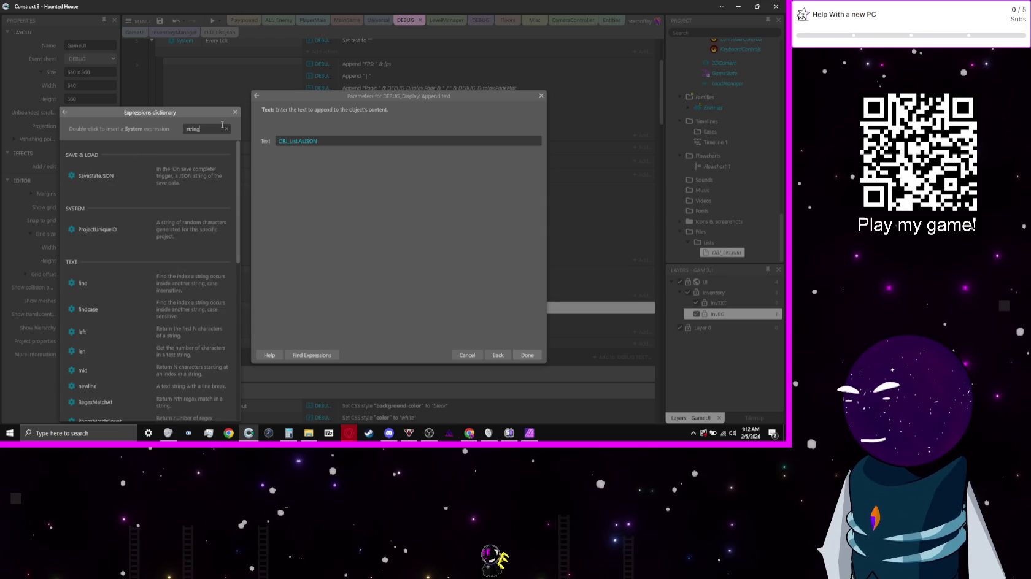
pyautogui.scroll(-1, 188, 214)
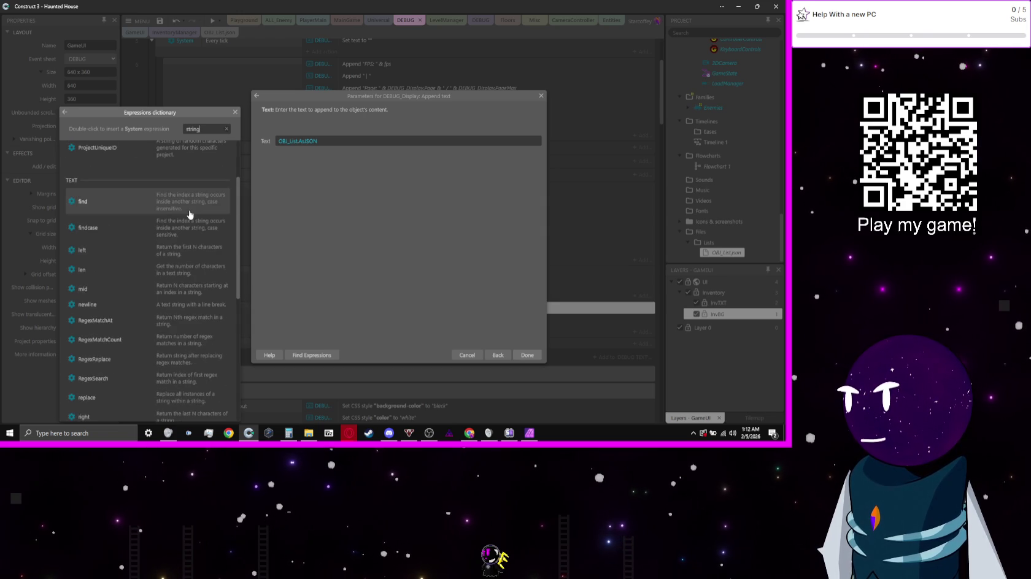
pyautogui.scroll(-3, 188, 214)
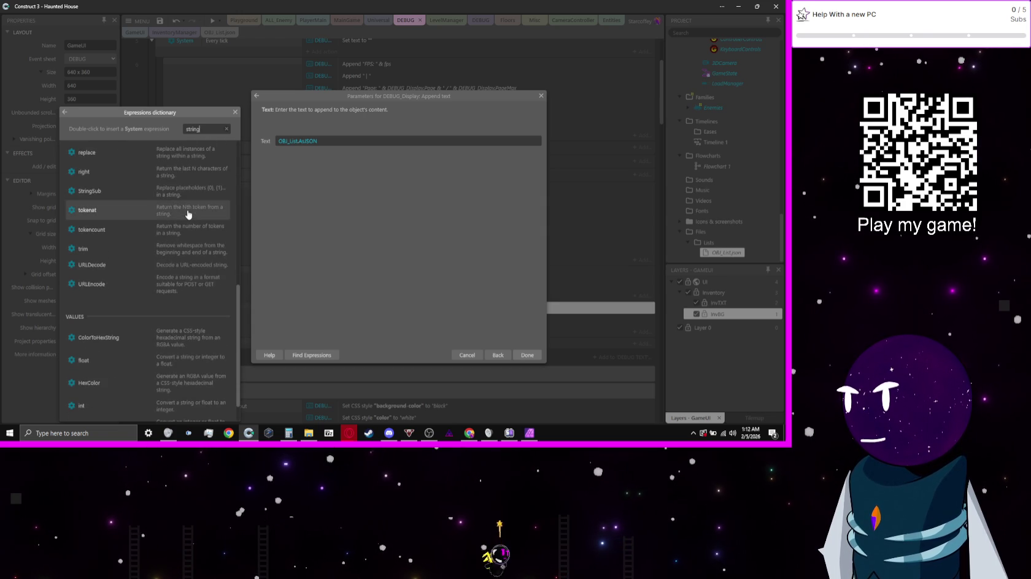
pyautogui.scroll(4, 188, 213)
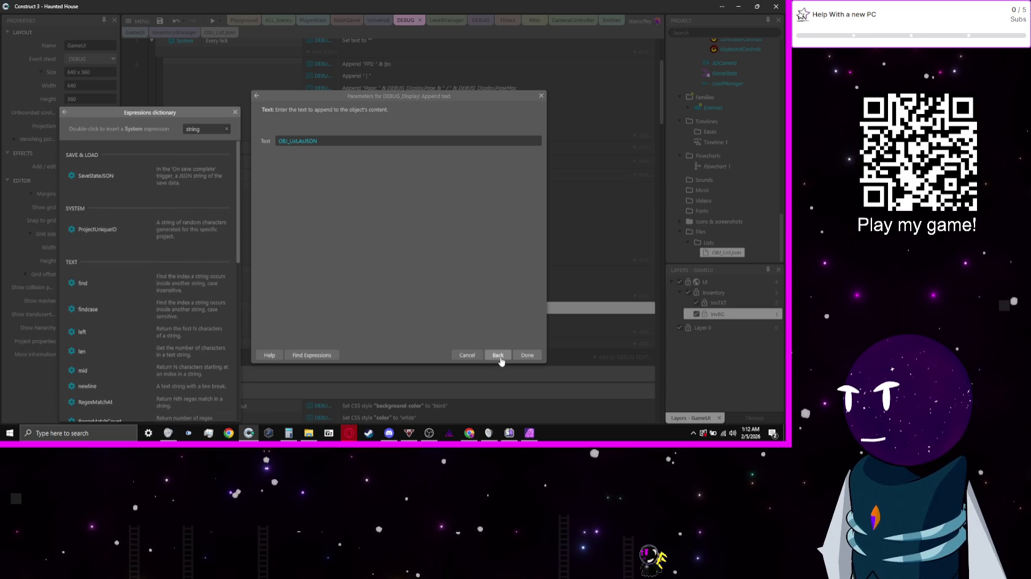
pyautogui.click(65, 112)
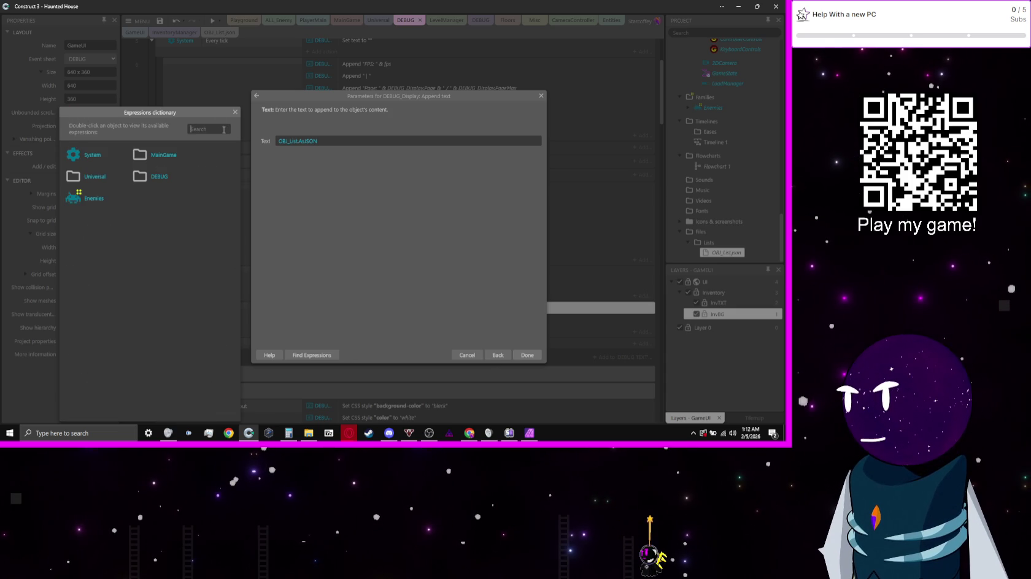
pyautogui.write('list')
pyautogui.press('Return')
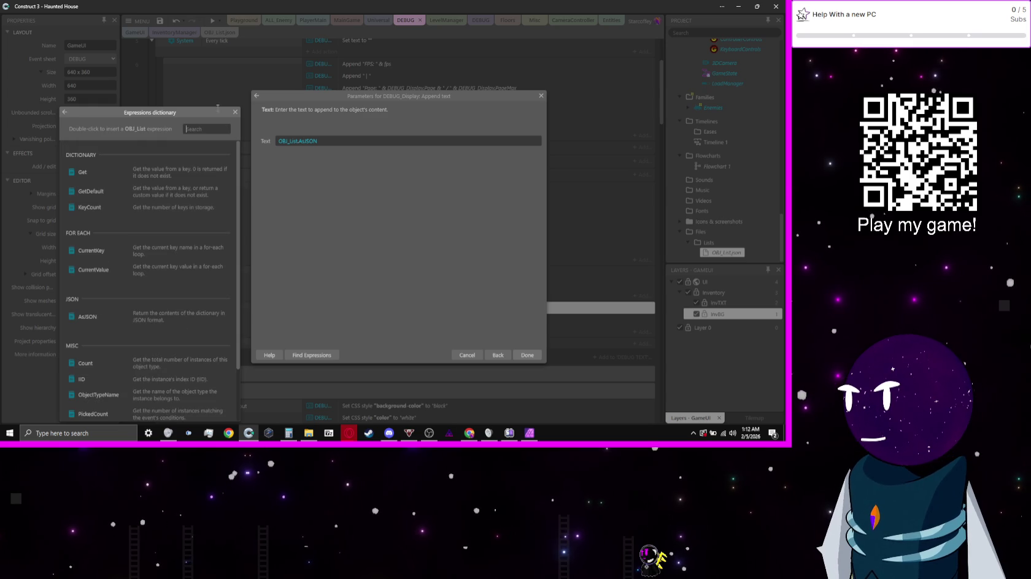
pyautogui.scroll(-1, 153, 285)
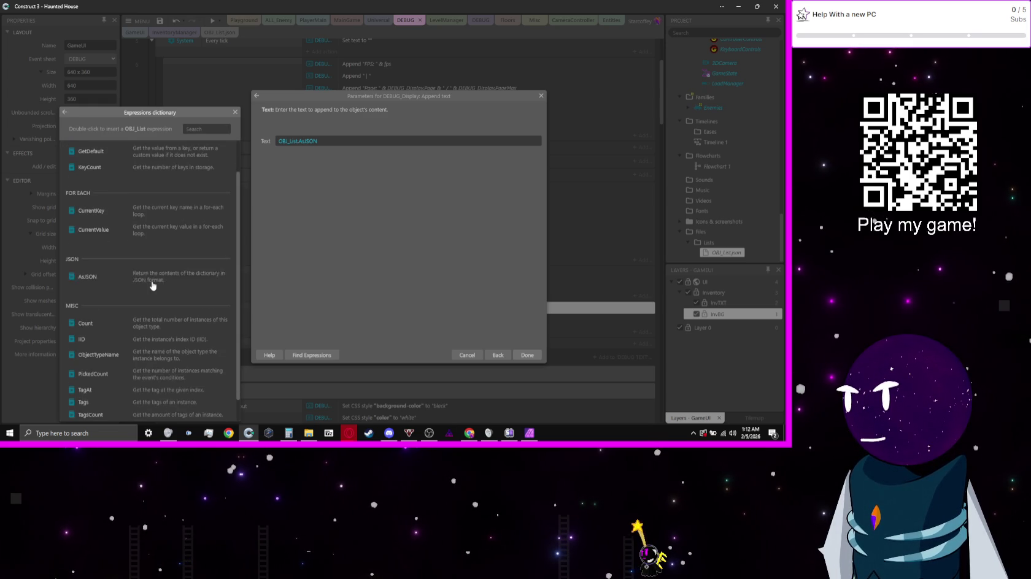
pyautogui.scroll(-1, 152, 286)
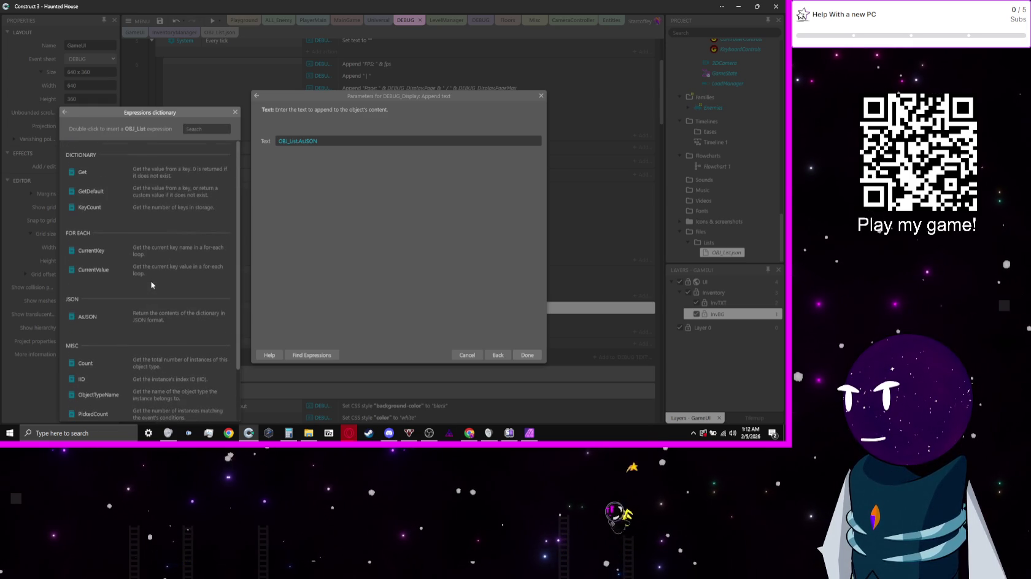
pyautogui.click(64, 112)
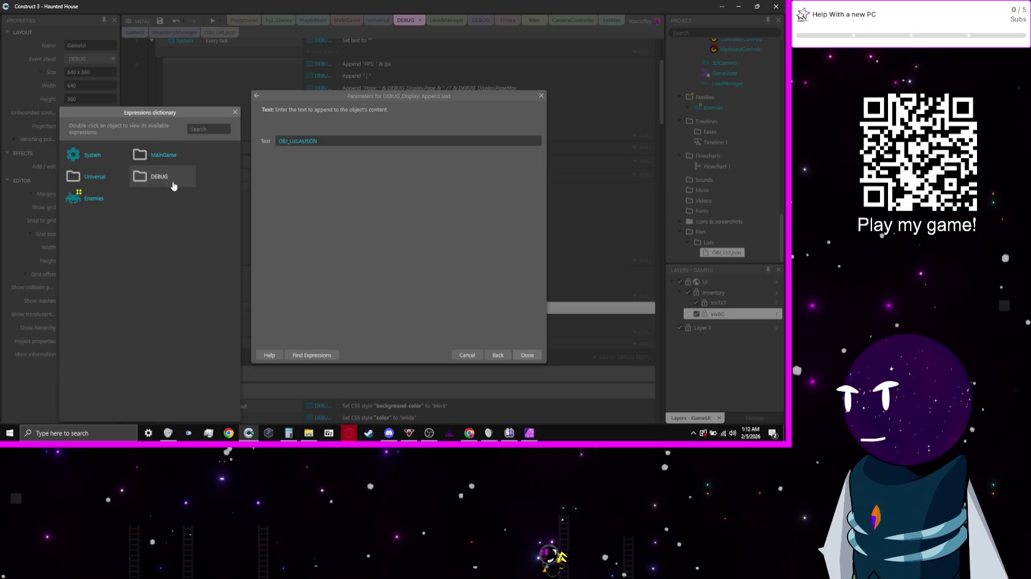
pyautogui.click(198, 131)
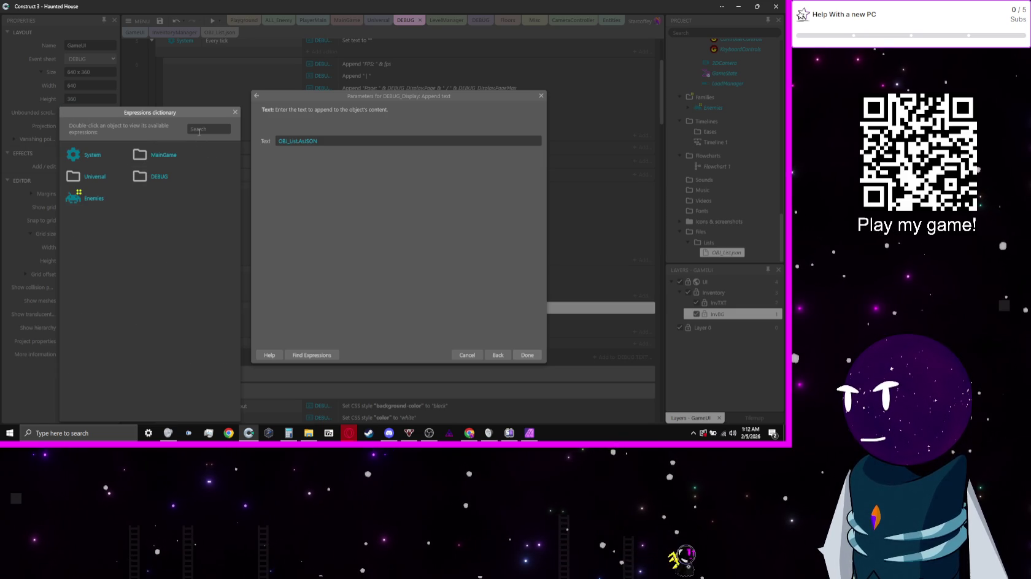
pyautogui.write('g')
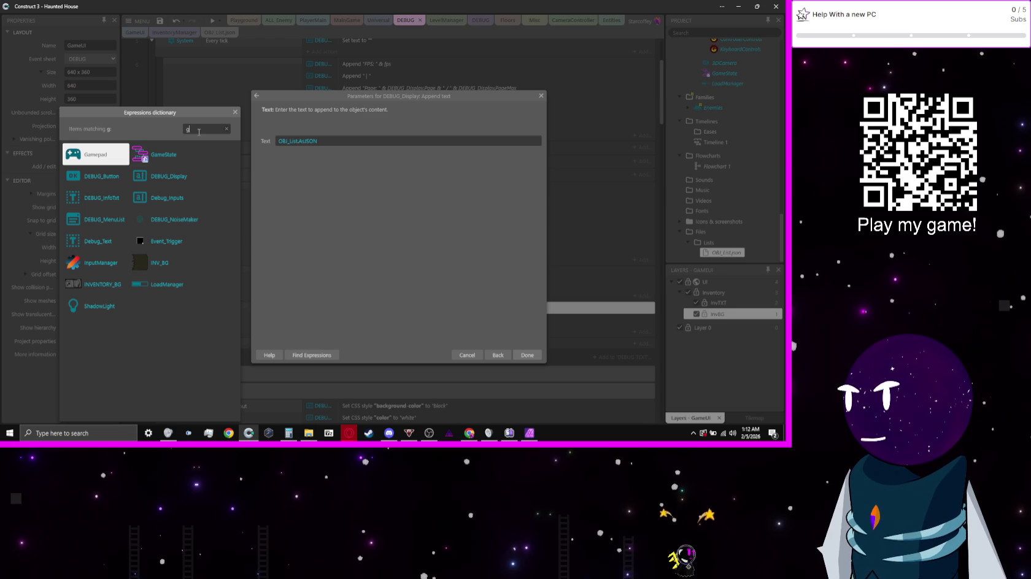
pyautogui.press('BackSpace')
pyautogui.write('in')
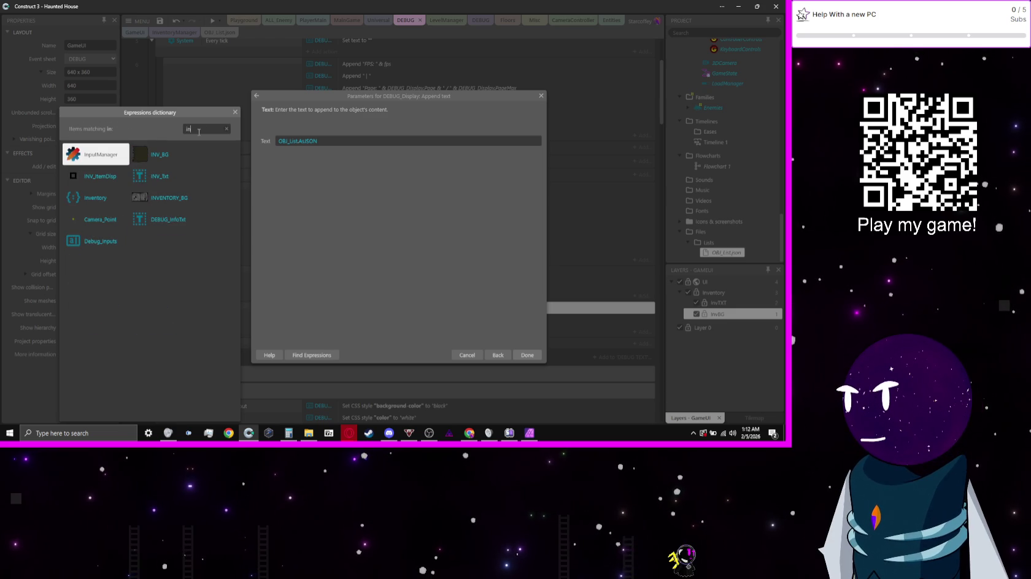
pyautogui.doubleClick(111, 198)
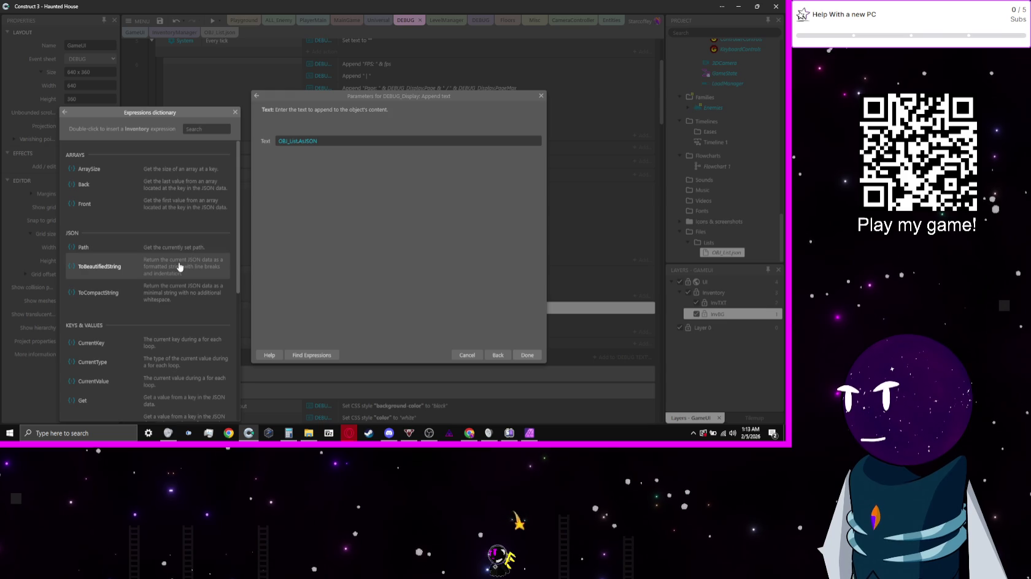
pyautogui.doubleClick(179, 266)
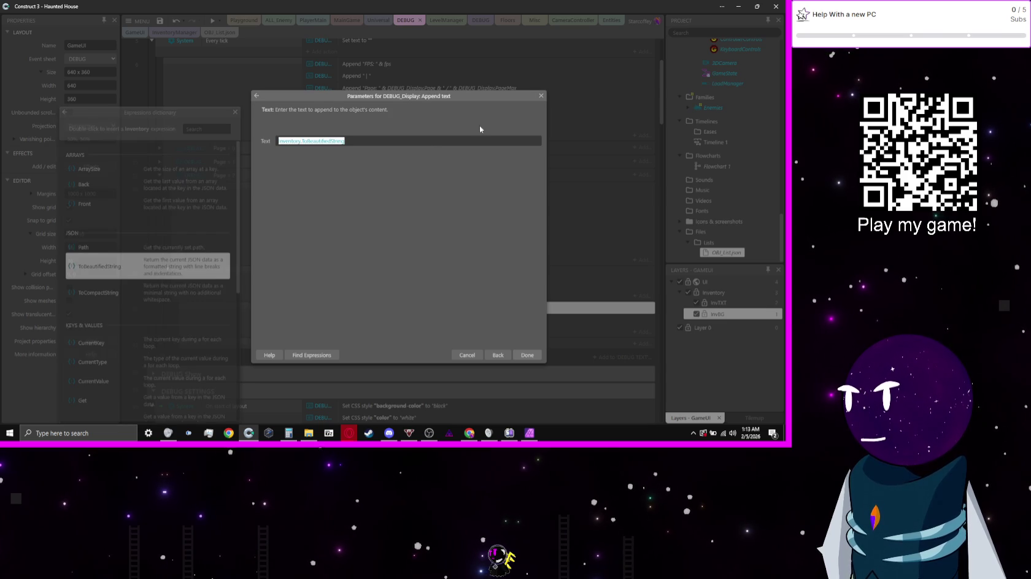
pyautogui.click(382, 145)
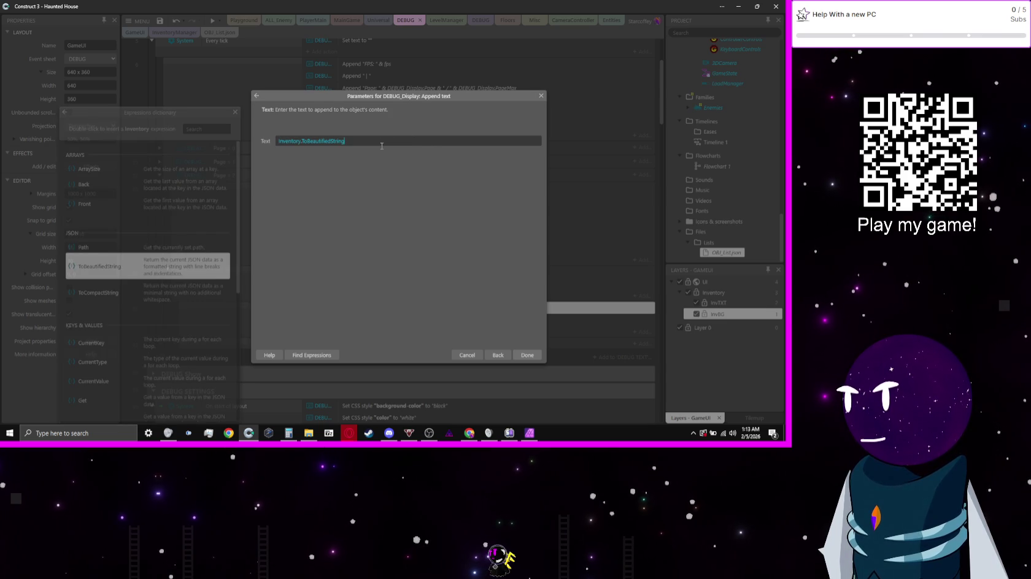
pyautogui.click(159, 230)
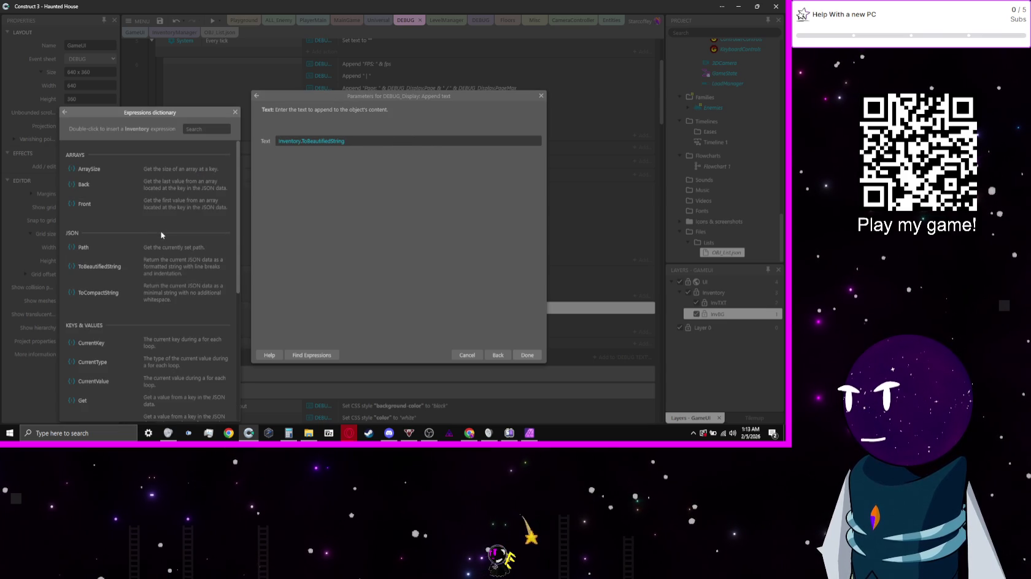
pyautogui.click(474, 356)
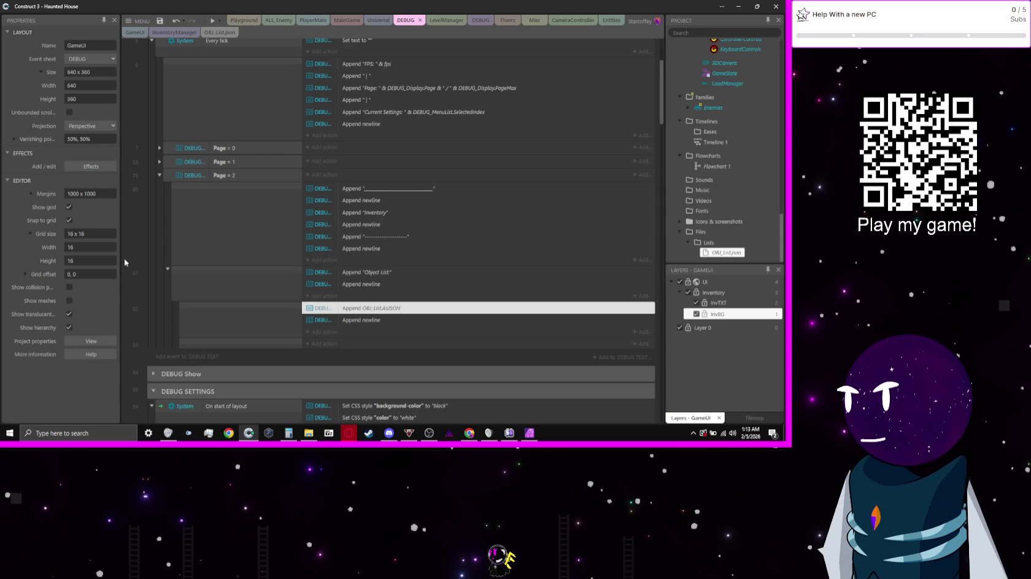
# - Preview the game to check the object list output, then open the OBJ_List.json table
pyautogui.click(212, 19)
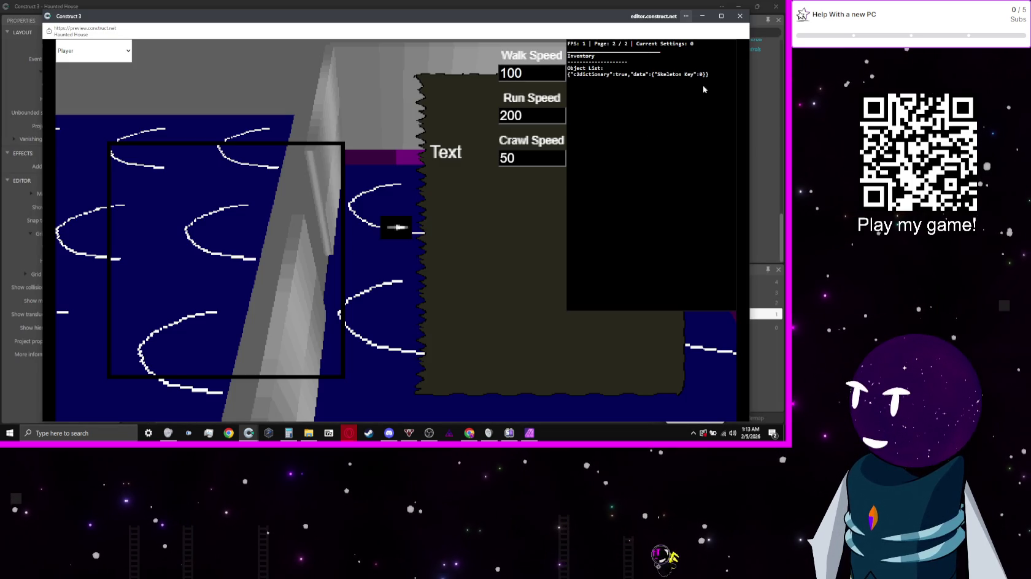
pyautogui.click(739, 16)
pyautogui.click(219, 32)
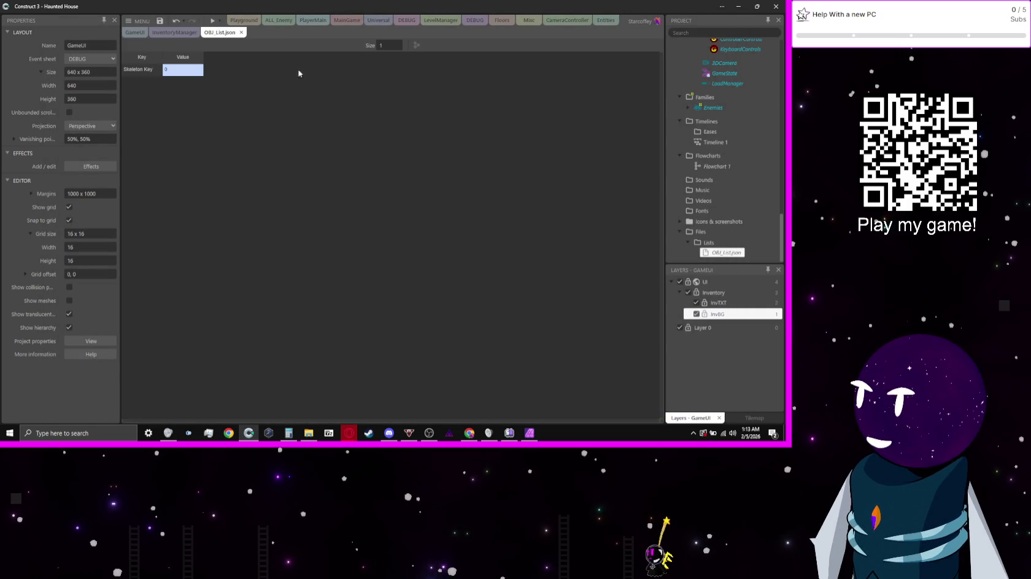
# - Raise the OBJ_List.json size to 2 and add a Gun key with value 1
pyautogui.click(396, 43)
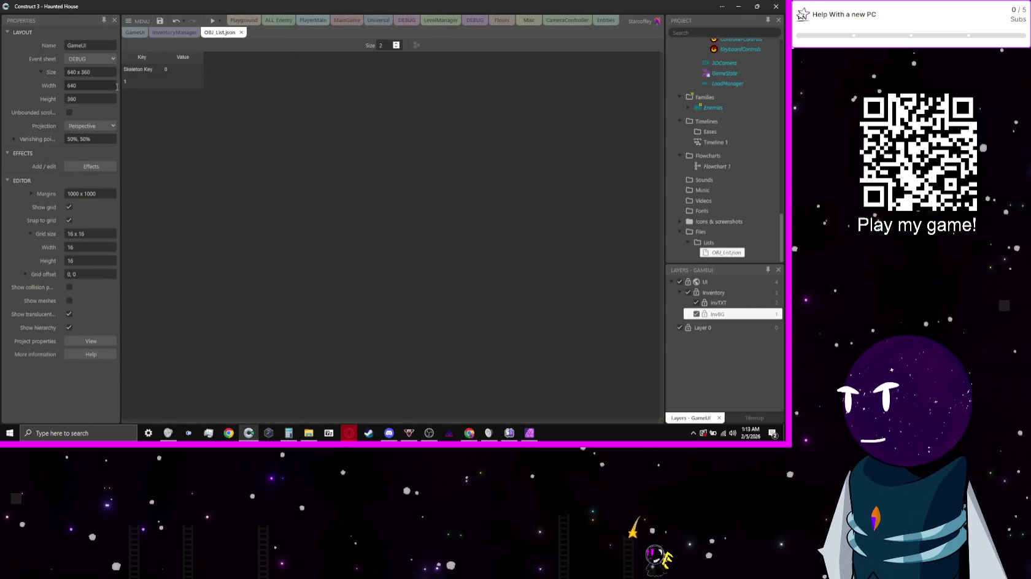
pyautogui.doubleClick(142, 86)
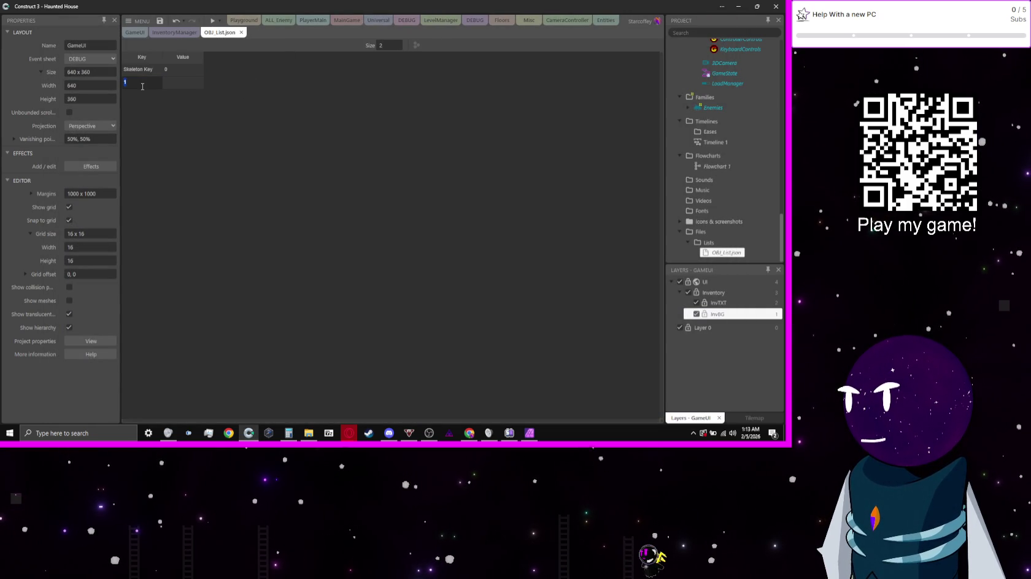
pyautogui.write('Gun')
pyautogui.press('Tab')
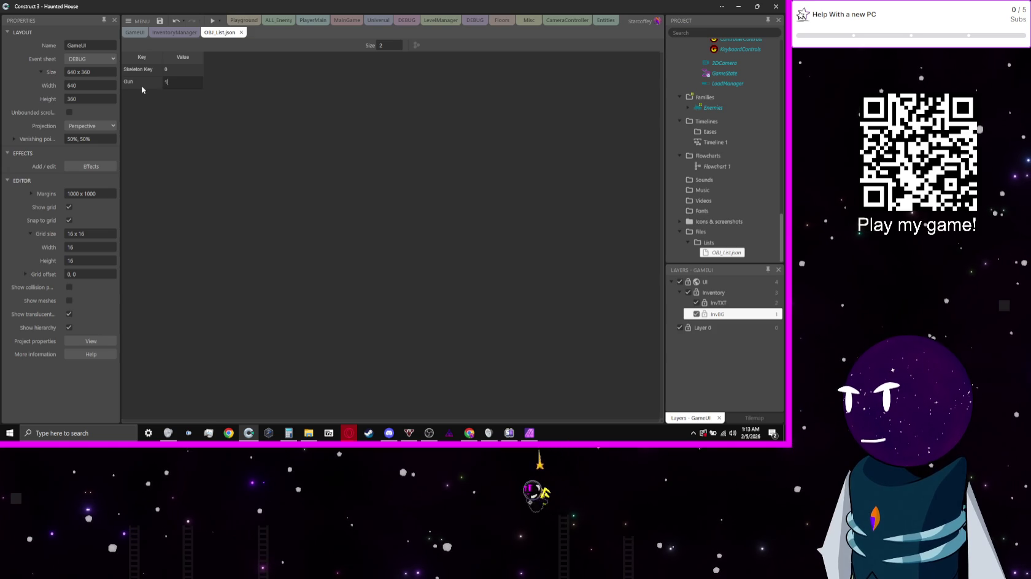
pyautogui.write('1')
pyautogui.press('Return')
# - Preview to confirm Gun appears, then toggle Gun's value to 0 and back to 1
pyautogui.click(211, 21)
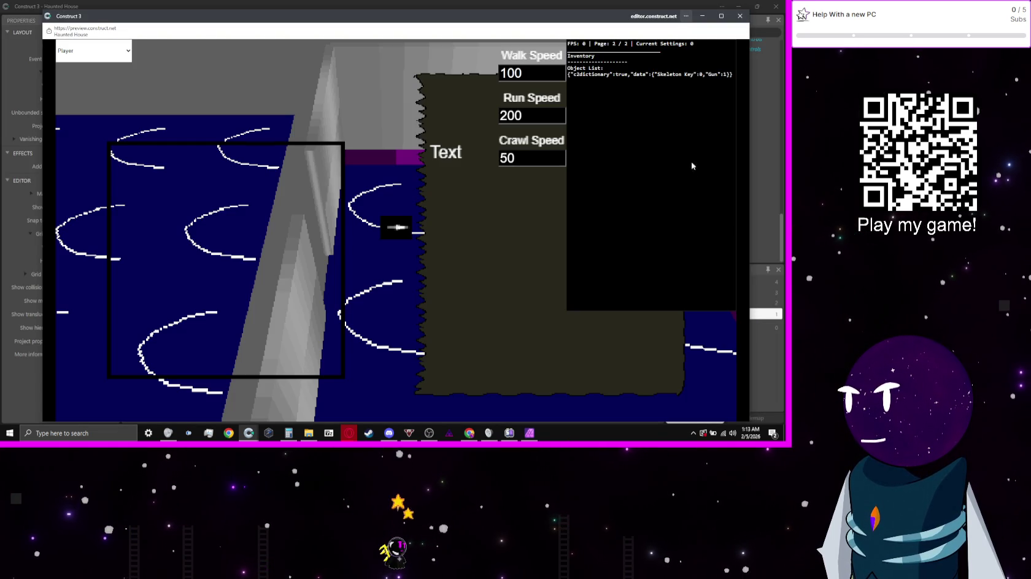
pyautogui.click(739, 16)
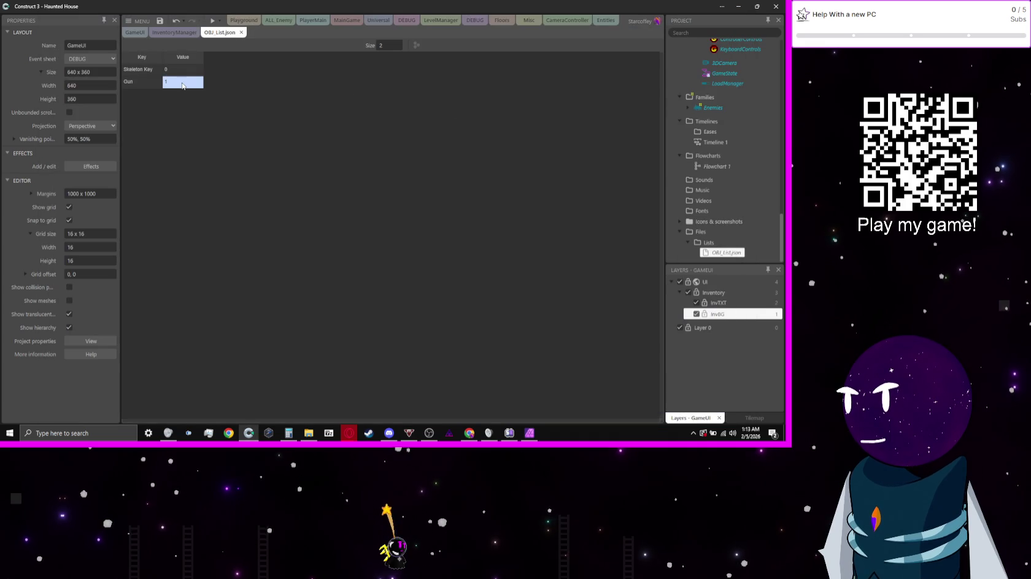
pyautogui.doubleClick(183, 84)
pyautogui.write('0')
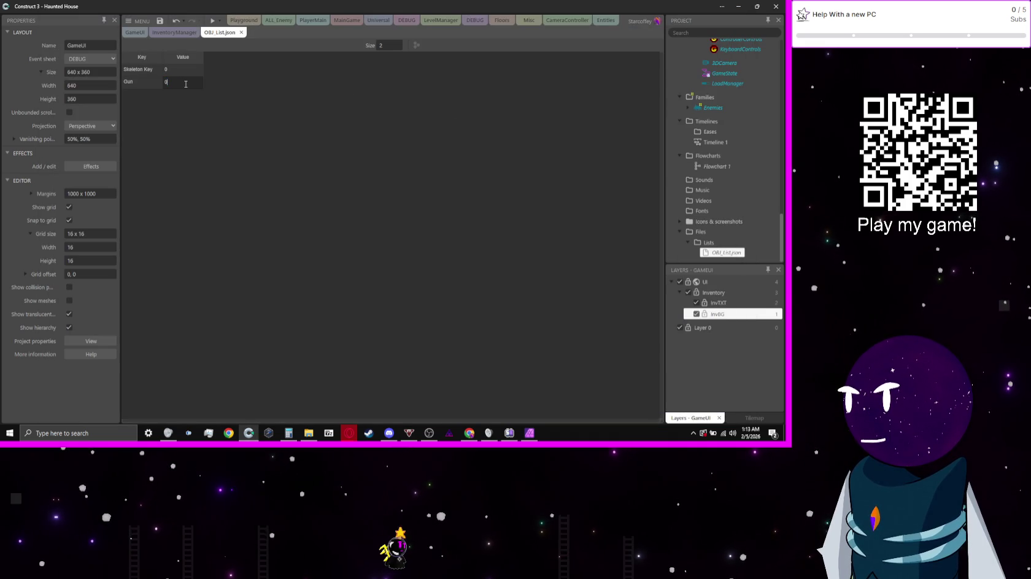
pyautogui.press('Return')
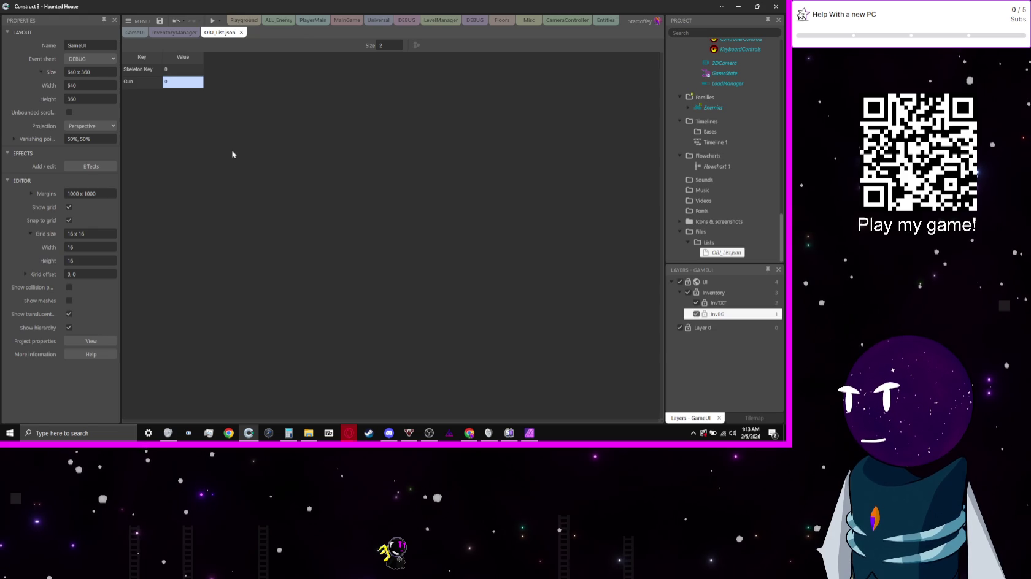
pyautogui.doubleClick(193, 80)
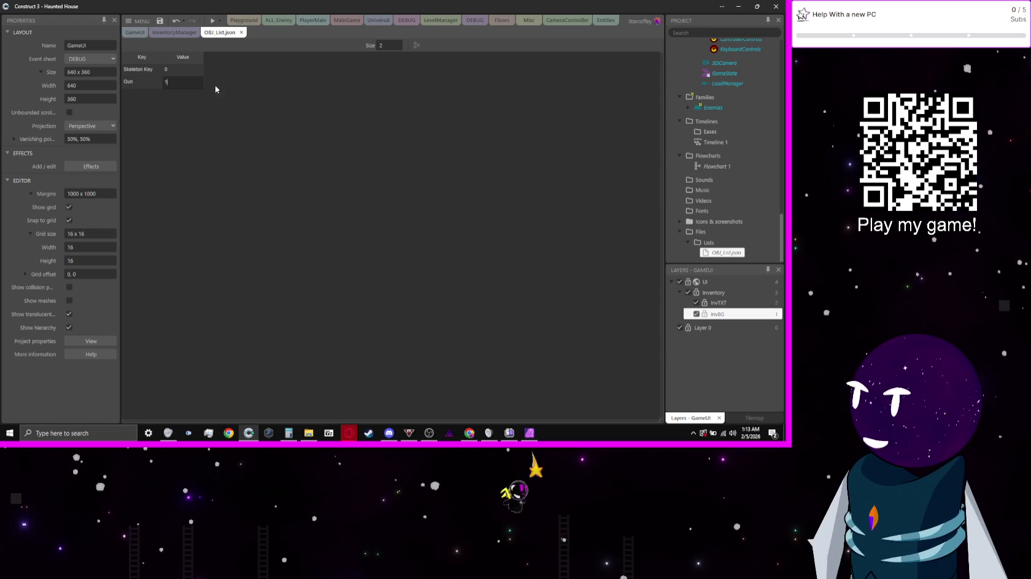
pyautogui.write('1')
pyautogui.press('Return')
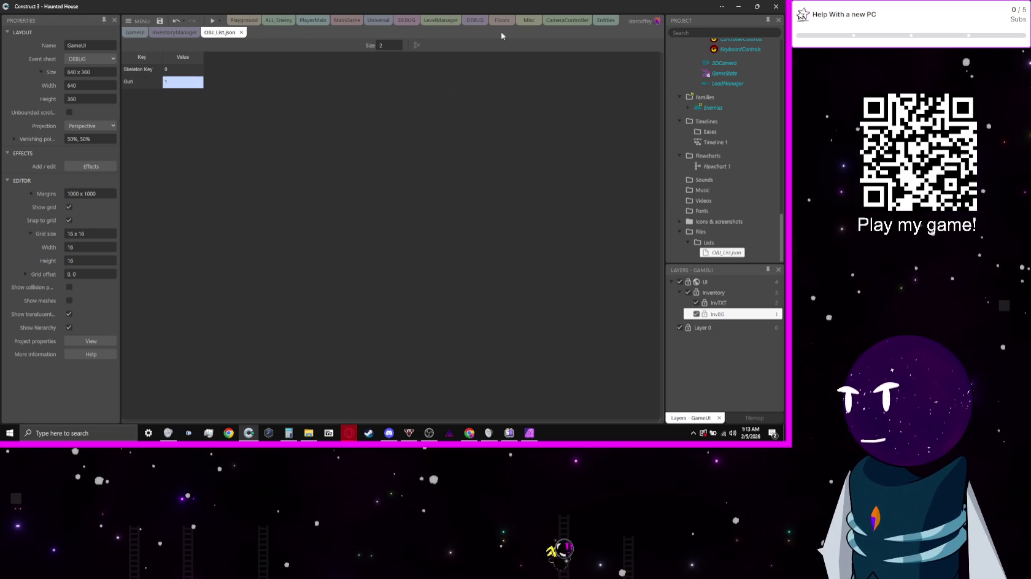
# - Raise the OBJ_List.json size to 9 and give entries 2–5 the values 3, 1, 2, 3
pyautogui.click(395, 45)
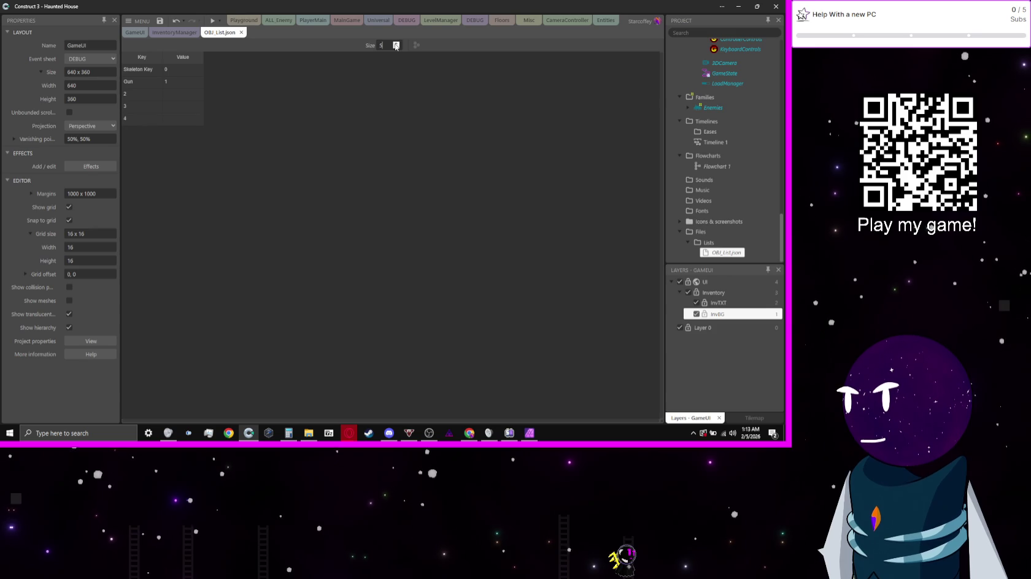
pyautogui.doubleClick(175, 94)
pyautogui.write('3')
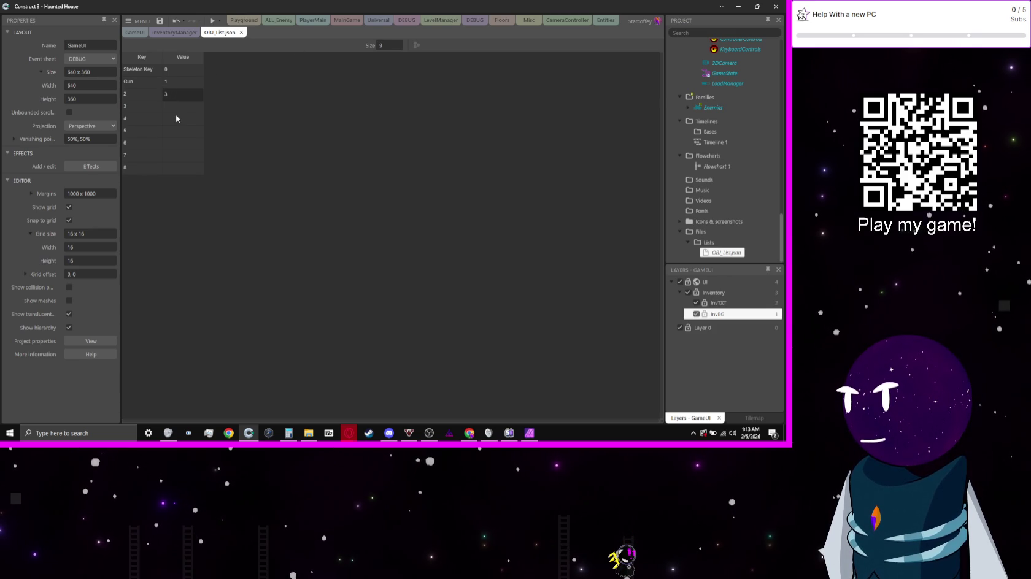
pyautogui.doubleClick(177, 102)
pyautogui.press('Return')
pyautogui.write('2')
pyautogui.press('Return')
pyautogui.write('3')
pyautogui.press('Return')
# - Give entries 6–8 the values 1, 2 and 3
pyautogui.write('1')
pyautogui.press('Return')
pyautogui.press('Tab')
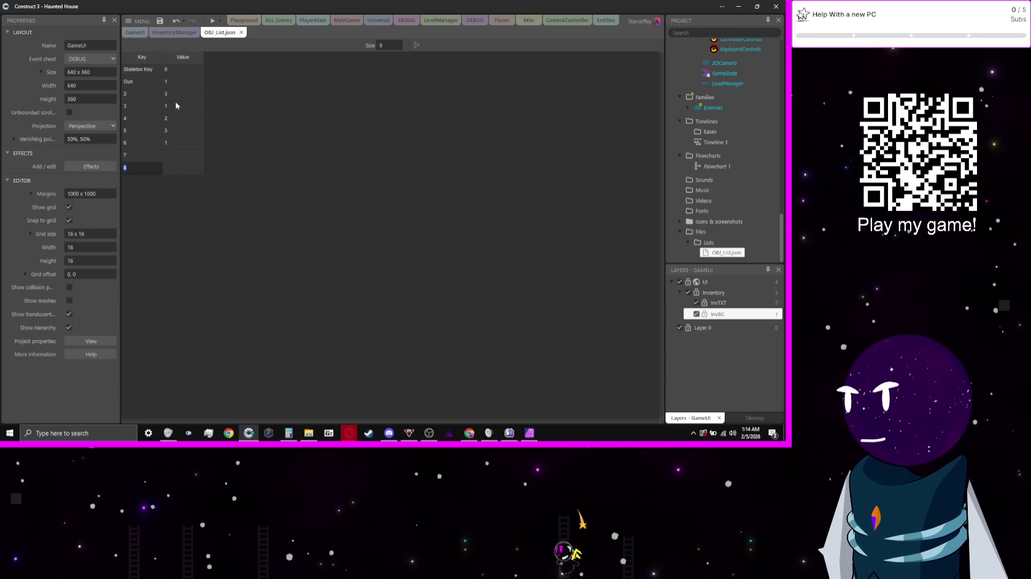
pyautogui.hotkey('shift', 'Tab')
pyautogui.write('2')
pyautogui.press('Return')
pyautogui.write('3')
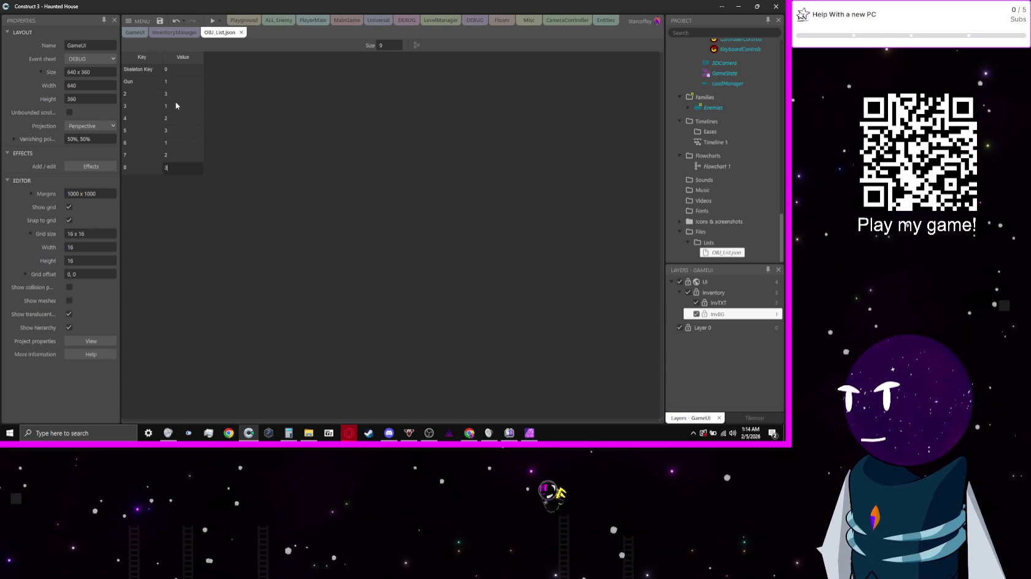
pyautogui.press('Return')
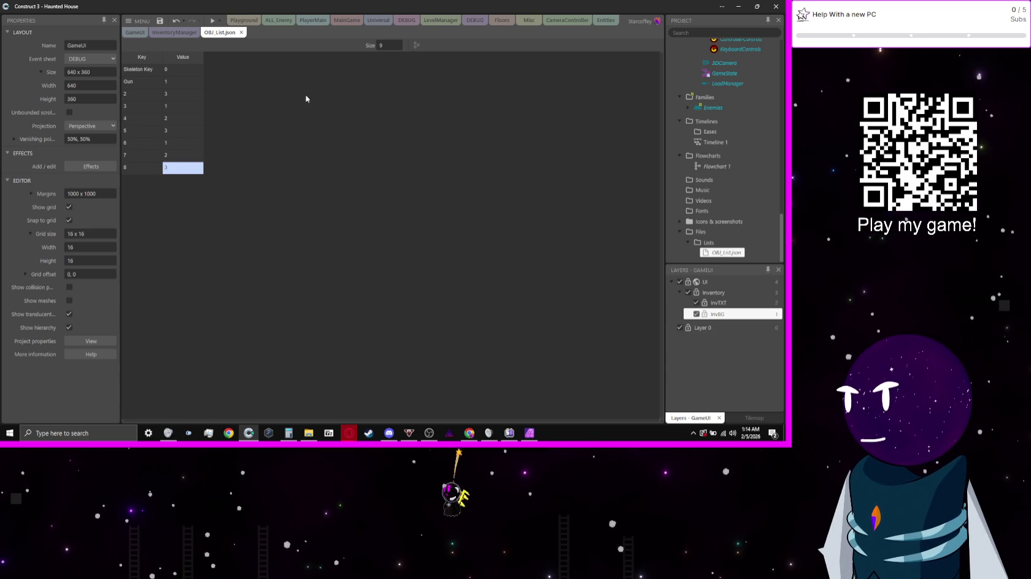
pyautogui.click(138, 81)
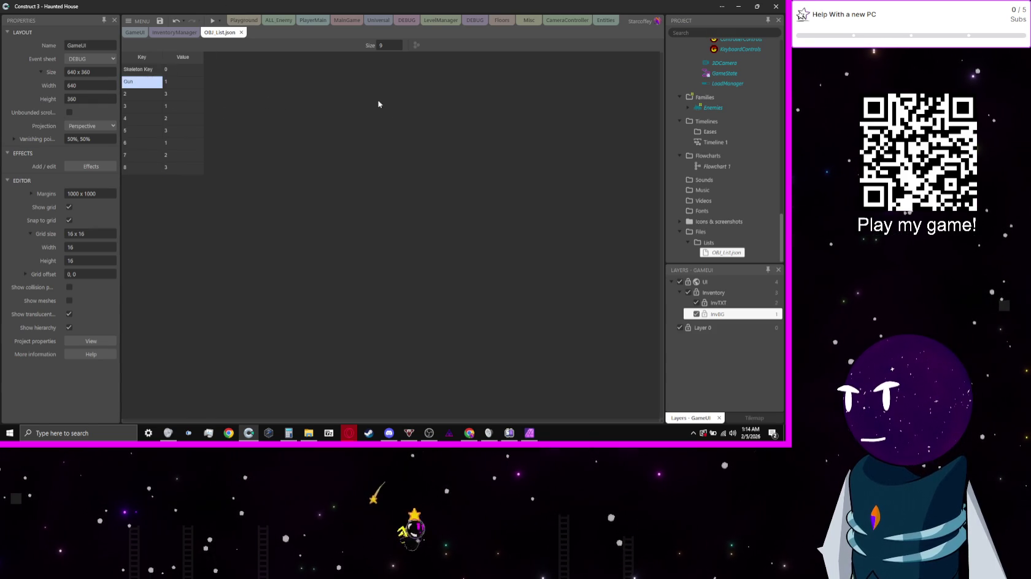
# - Rename keys 2–8 with item names such as Hammer, Bullet, String, Bit, Cum and Piss
pyautogui.doubleClick(142, 94)
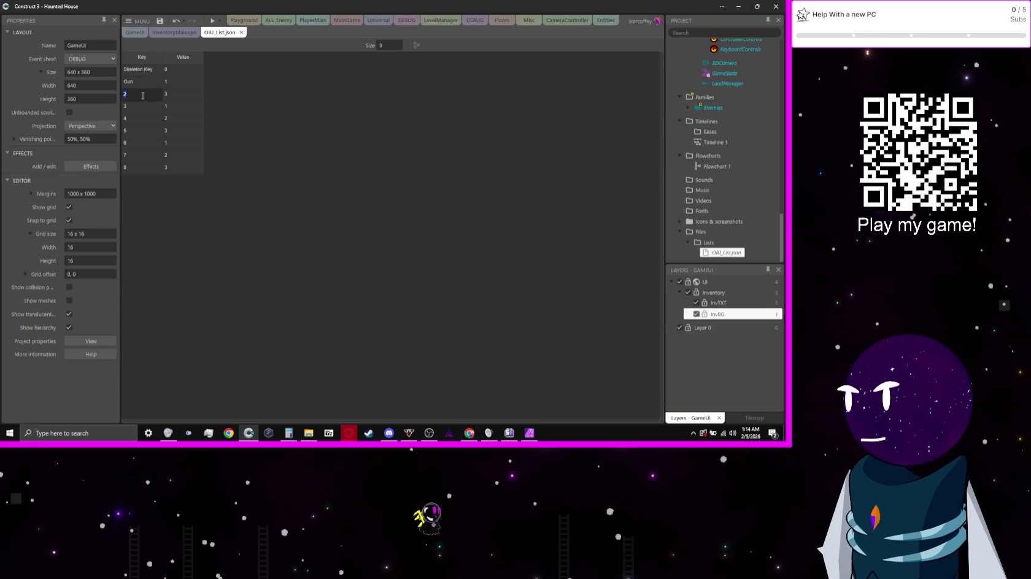
pyautogui.write('Hammer')
pyautogui.press('Return')
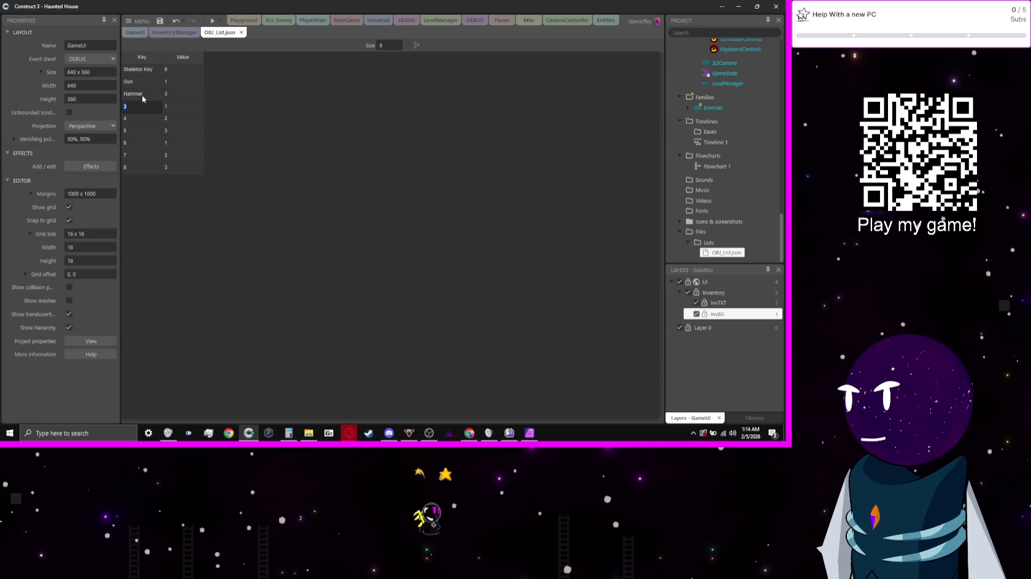
pyautogui.write('Bullet')
pyautogui.press('Return')
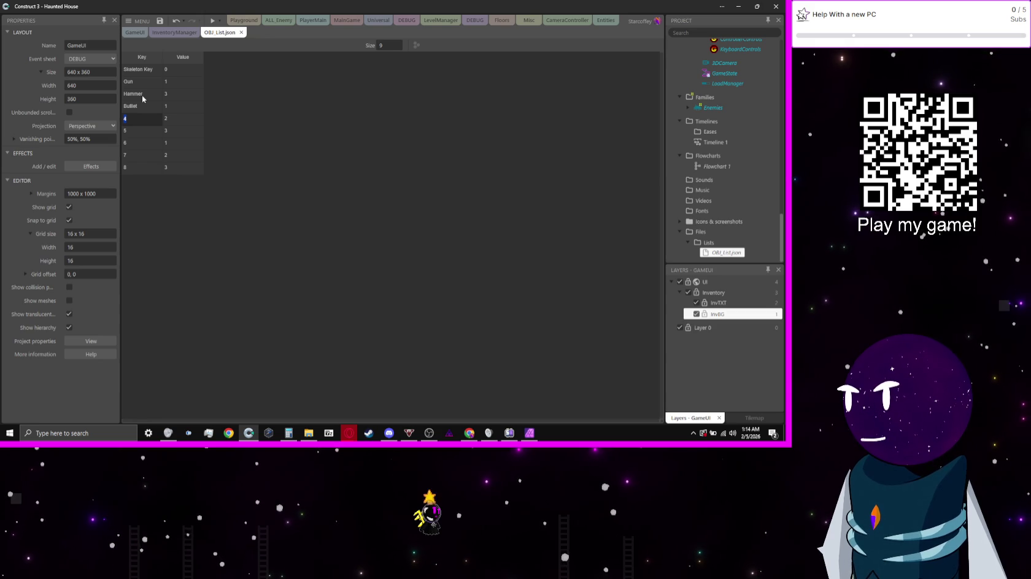
pyautogui.write('String')
pyautogui.press('Return')
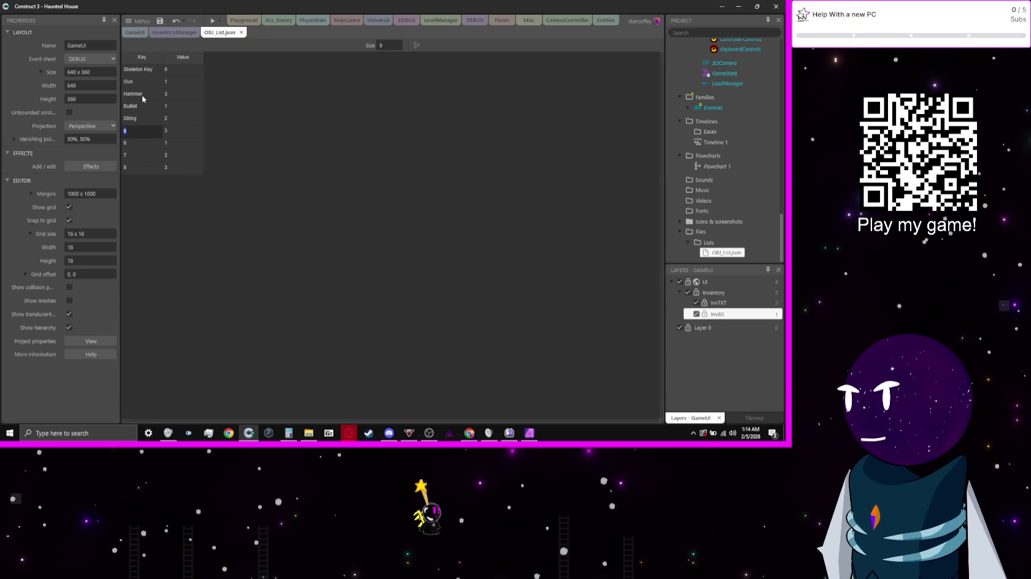
pyautogui.write('Bul')
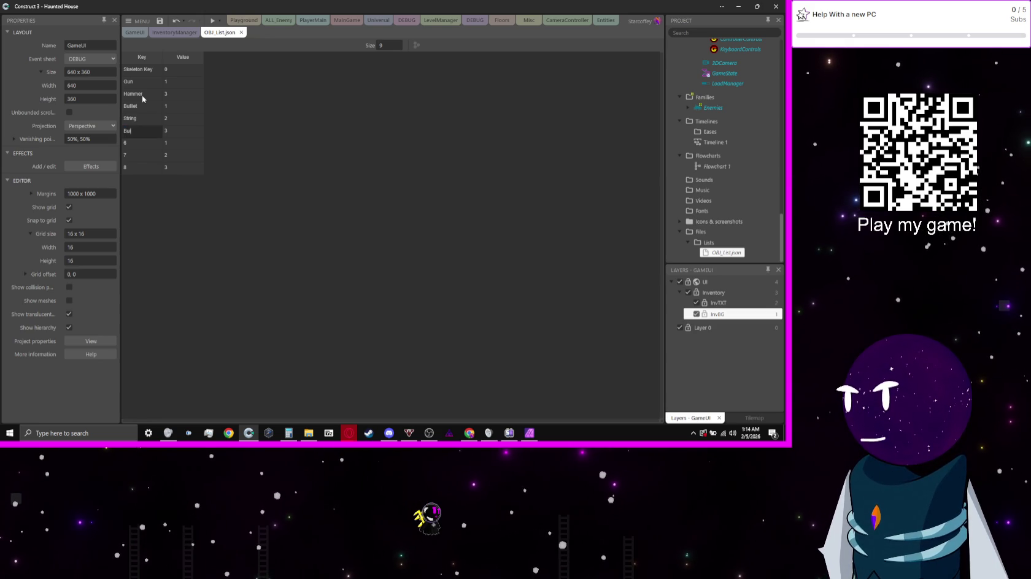
pyautogui.write('l Shit')
pyautogui.press('Return')
pyautogui.write('Cum')
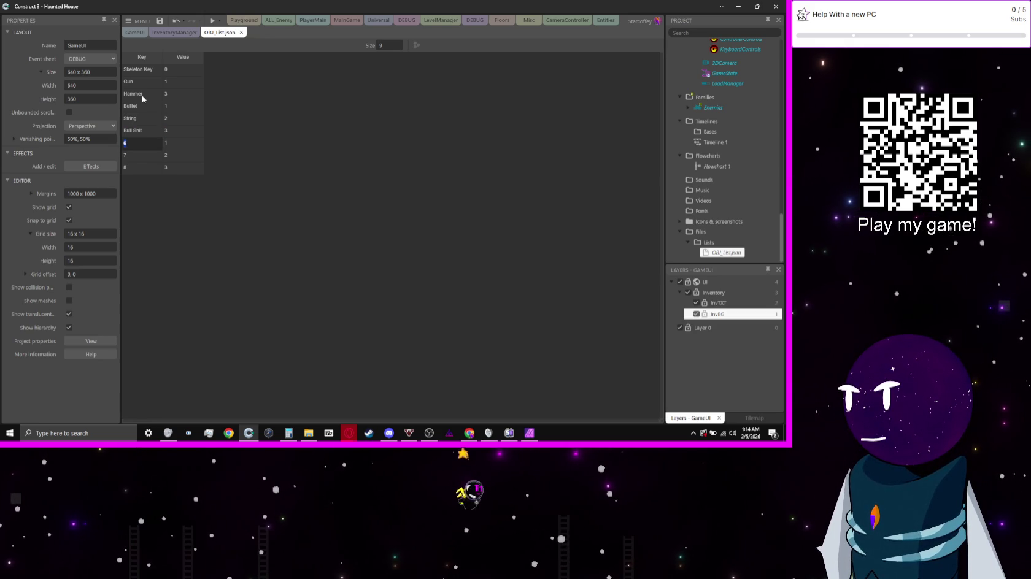
pyautogui.press('Return')
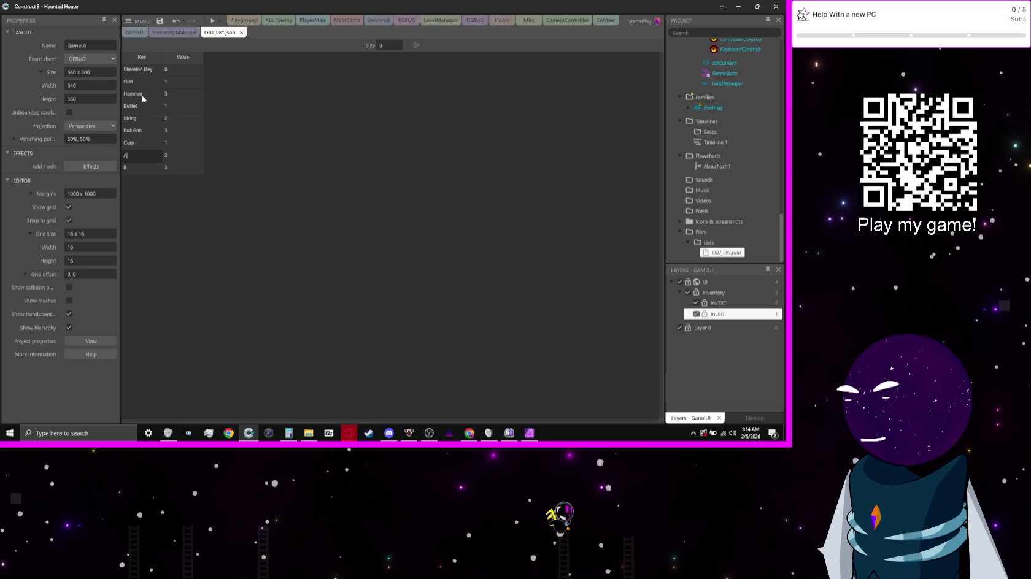
pyautogui.press('Return')
pyautogui.write('Piss')
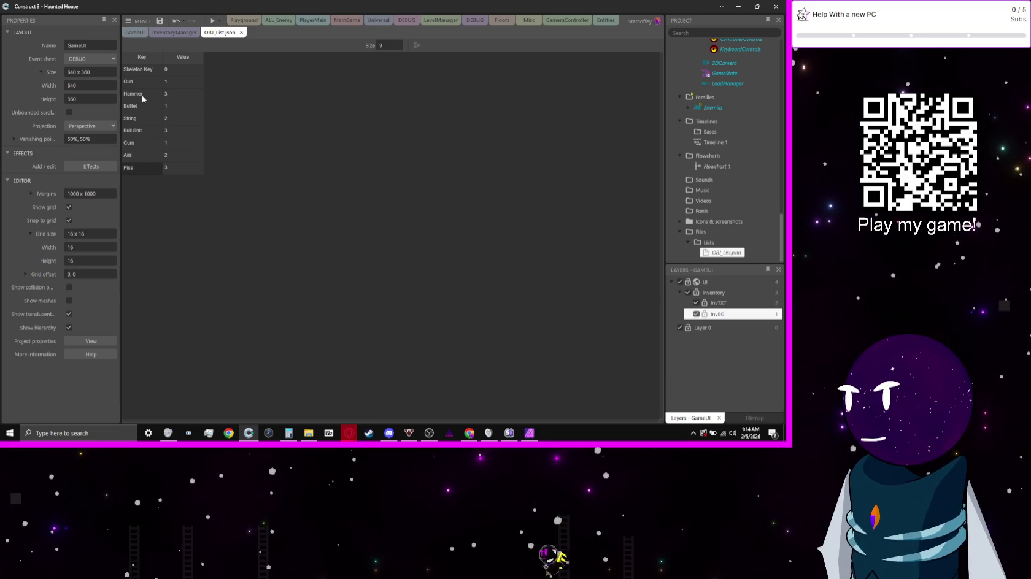
pyautogui.press('Return')
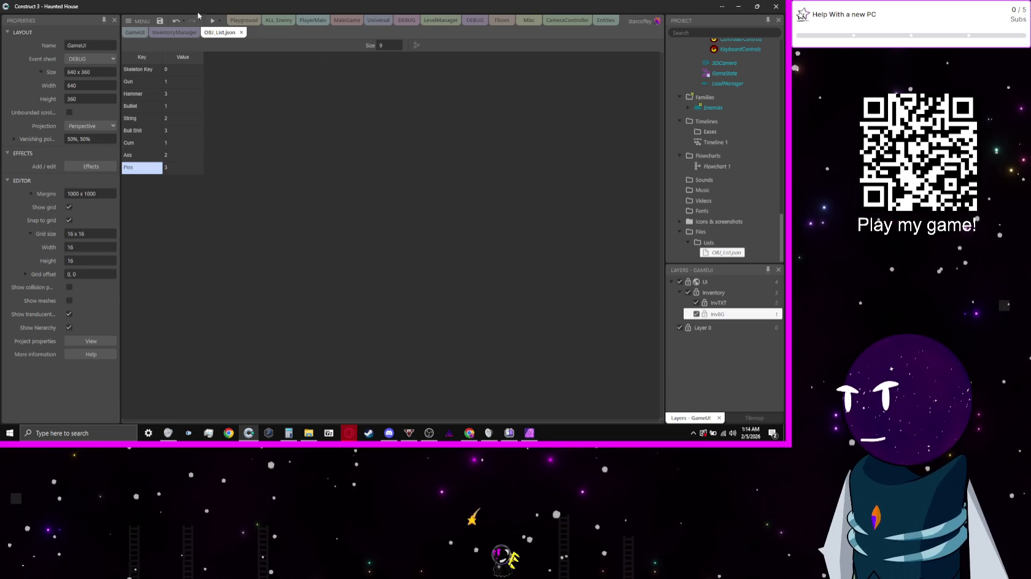
# - Preview the game to check the item JSON, then return to the DEBUG event sheet
pyautogui.click(212, 21)
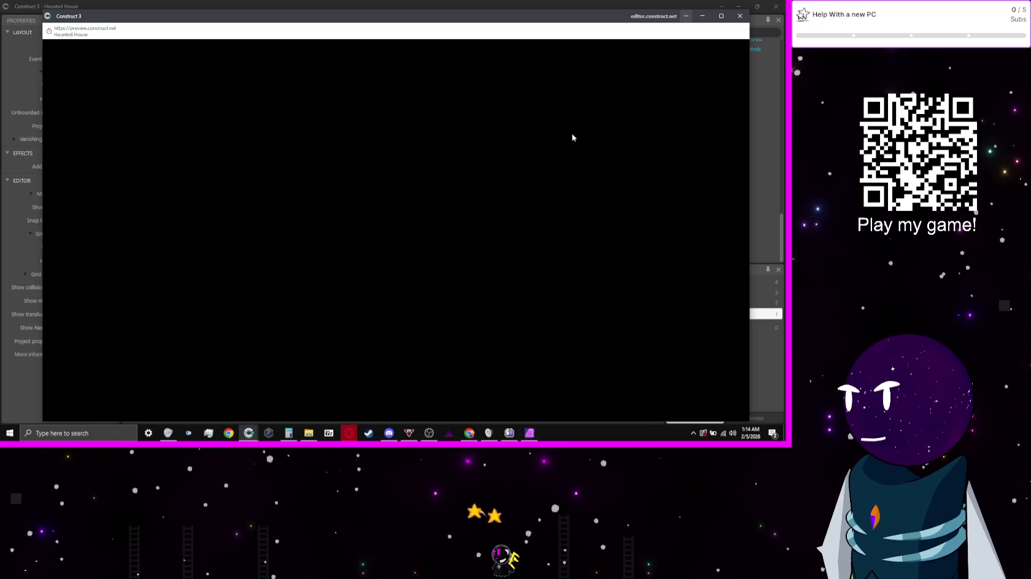
pyautogui.click(738, 16)
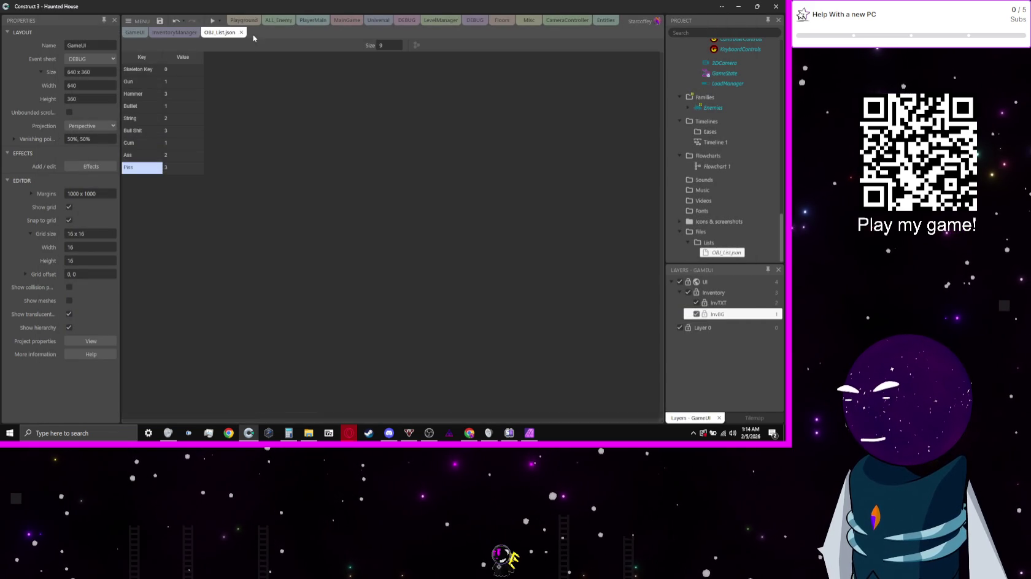
pyautogui.click(406, 20)
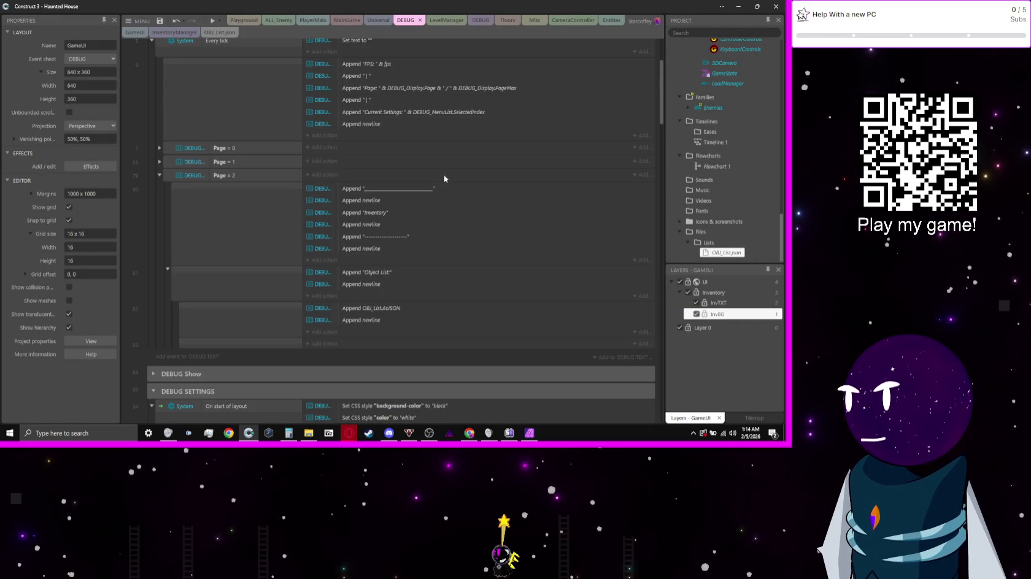
# - Move the AsJSON and newline appends into event 81 and copy the divider and newline after them
pyautogui.click(369, 311)
pyautogui.moveTo(367, 325); pyautogui.dragTo(364, 300)
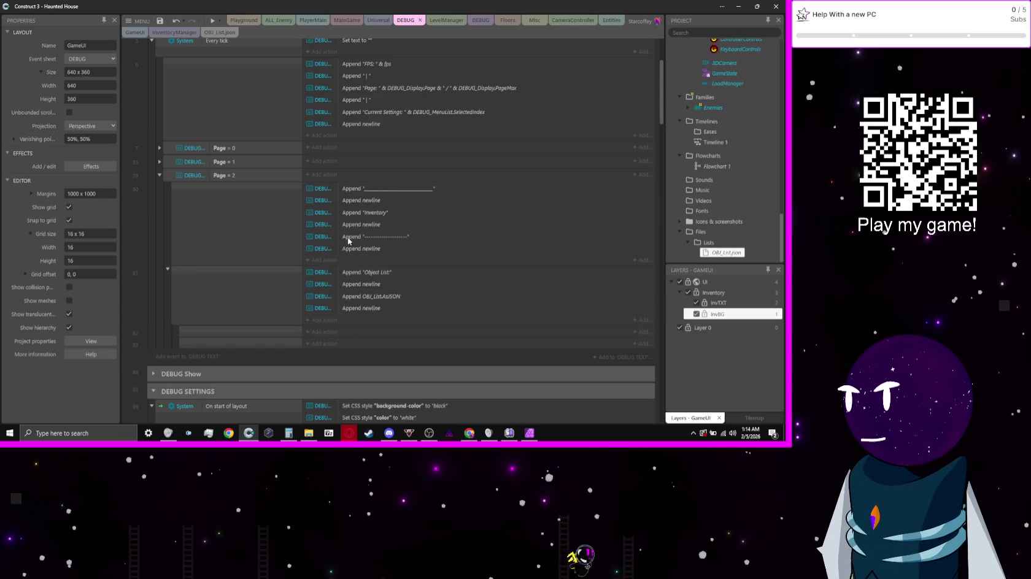
pyautogui.click(353, 237)
pyautogui.moveTo(384, 245); pyautogui.dragTo(380, 316)
pyautogui.click(376, 248)
pyautogui.moveTo(376, 248); pyautogui.dragTo(379, 331)
# - Delete the empty leftover events 82 and 83
pyautogui.click(261, 361)
pyautogui.keyDown('shift'); pyautogui.click(254, 371); pyautogui.keyUp('shift')
pyautogui.press('Delete')
pyautogui.click(190, 285)
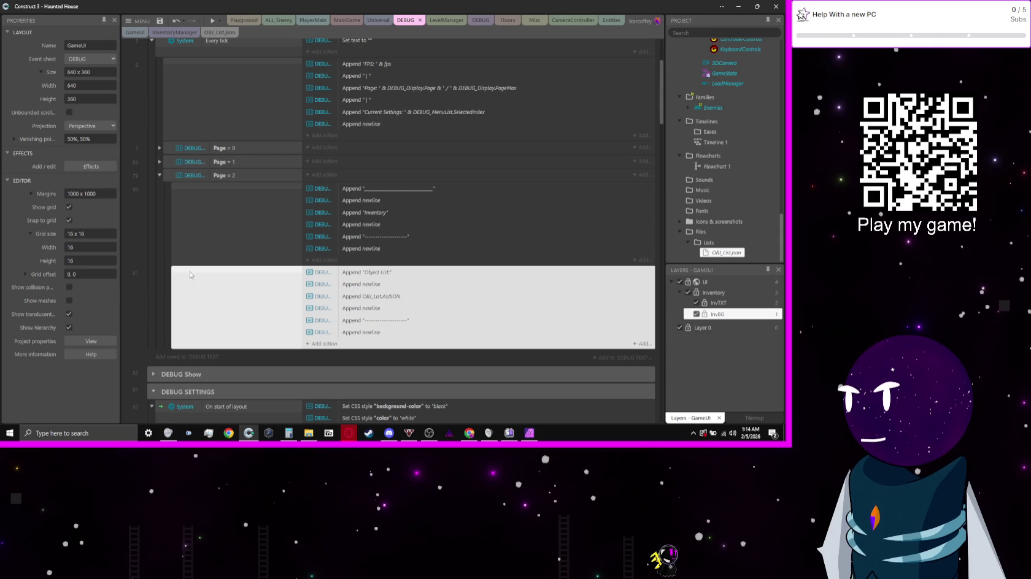
pyautogui.click(160, 265)
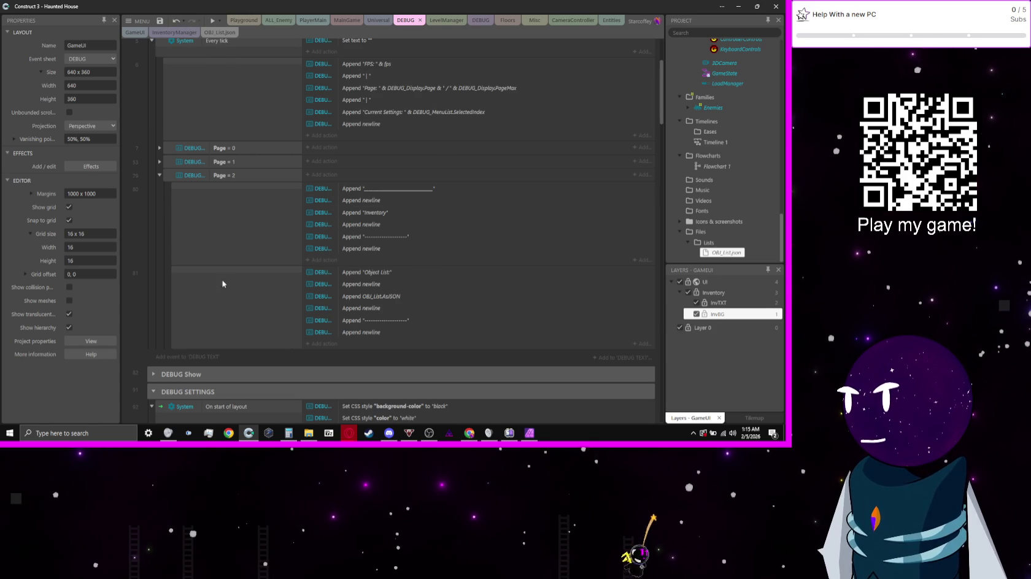
pyautogui.scroll(-15, 221, 271)
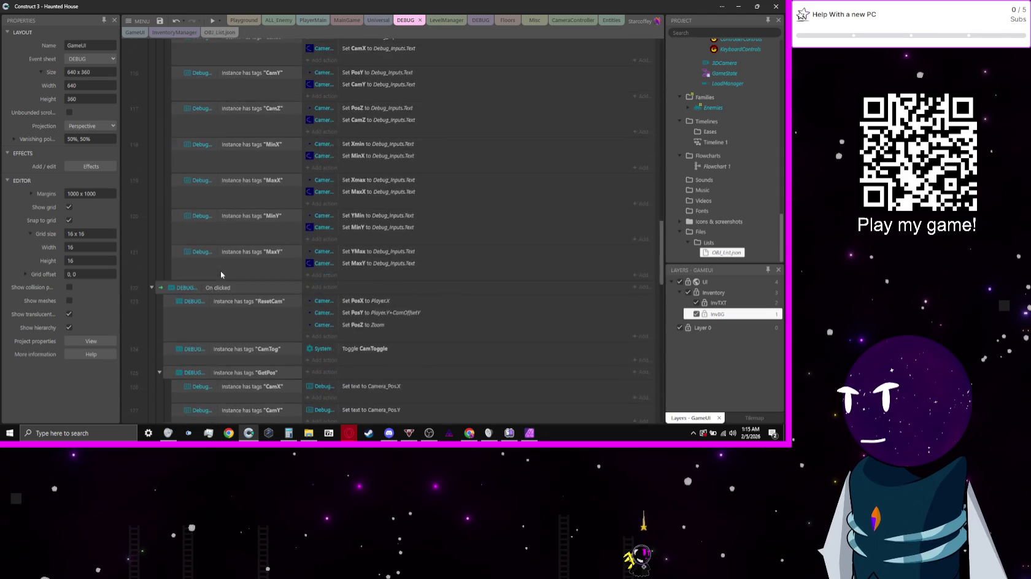
# - Duplicate the Numpad 8 door event with copy and paste
pyautogui.scroll(1, 221, 271)
pyautogui.scroll(-3, 223, 271)
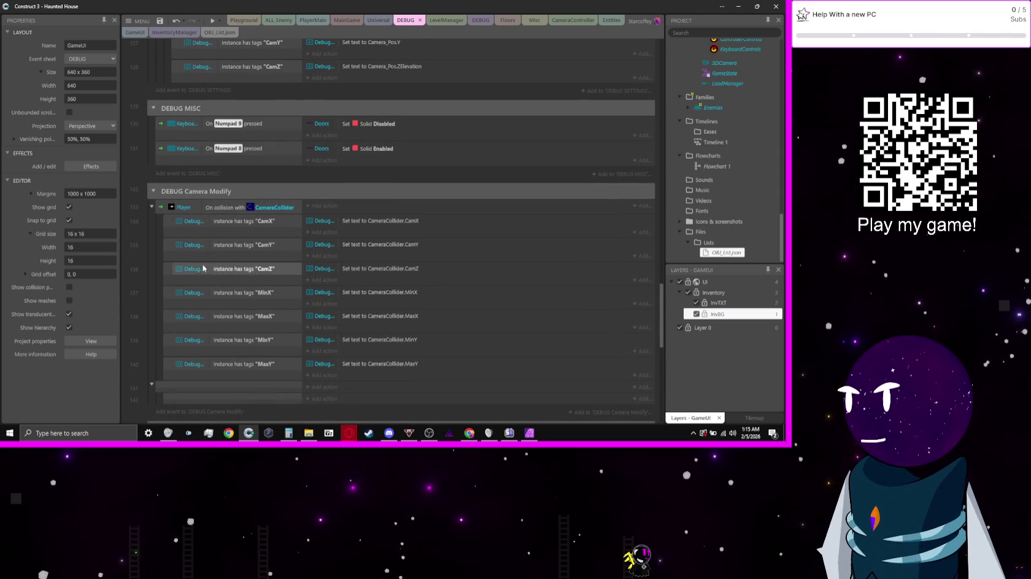
pyautogui.click(278, 163)
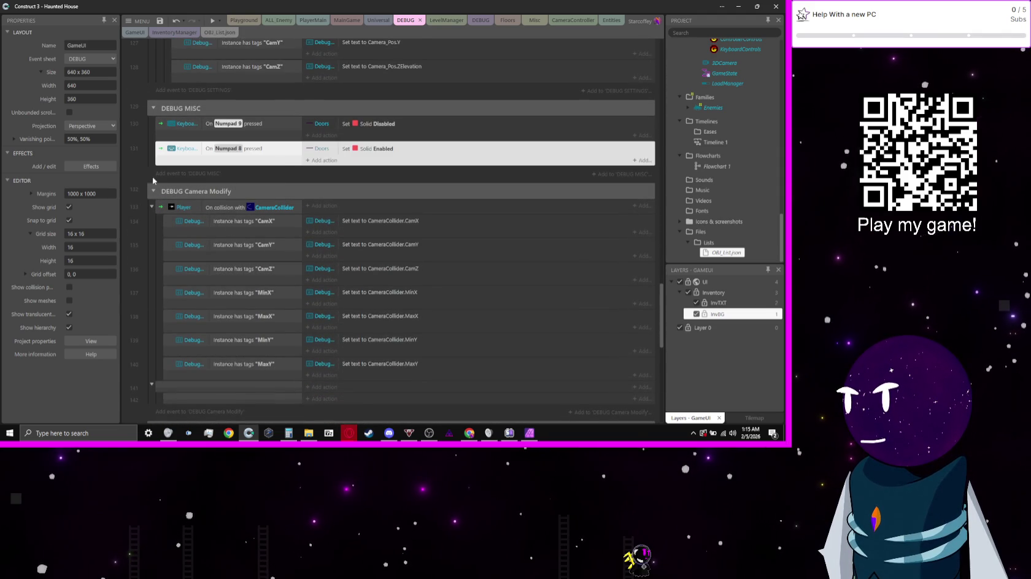
pyautogui.click(284, 163)
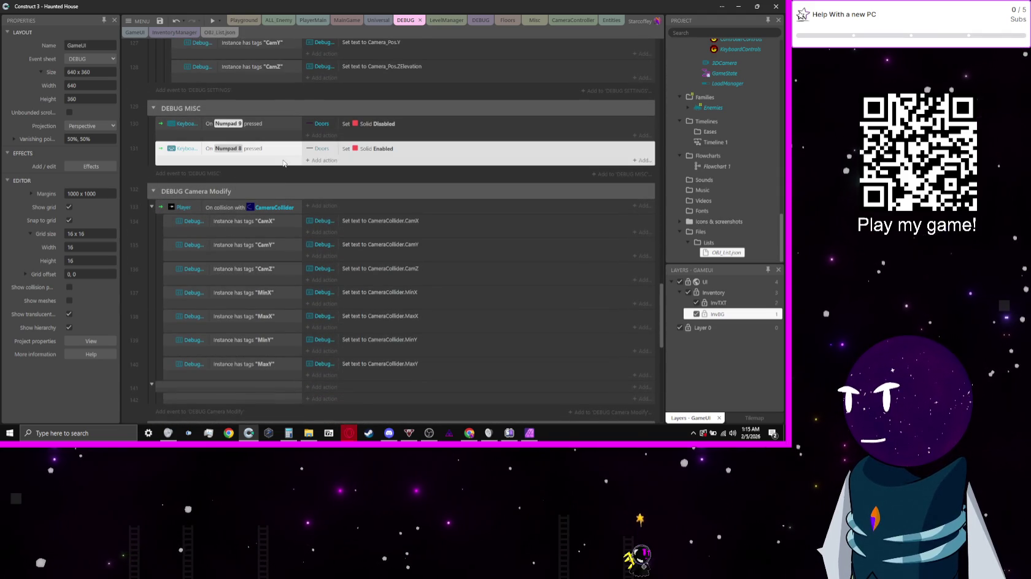
pyautogui.hotkey('ctrl', 'c')
pyautogui.hotkey('ctrl', 'v')
# - Set the duplicate's trigger key to Numpad 0 and delete its copied Doors action
pyautogui.doubleClick(274, 180)
pyautogui.click(279, 146)
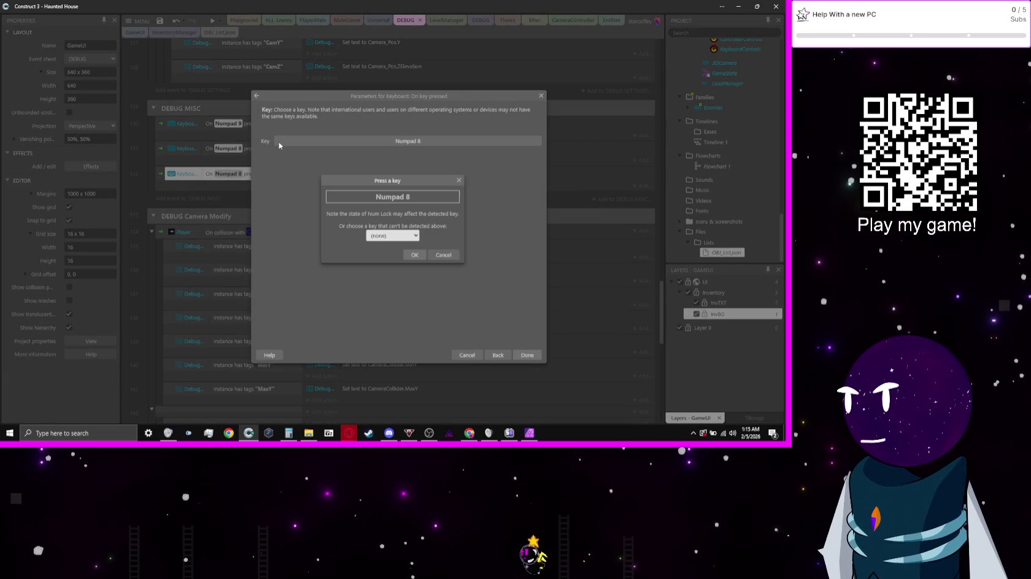
pyautogui.press('KP_0')
pyautogui.press('Return')
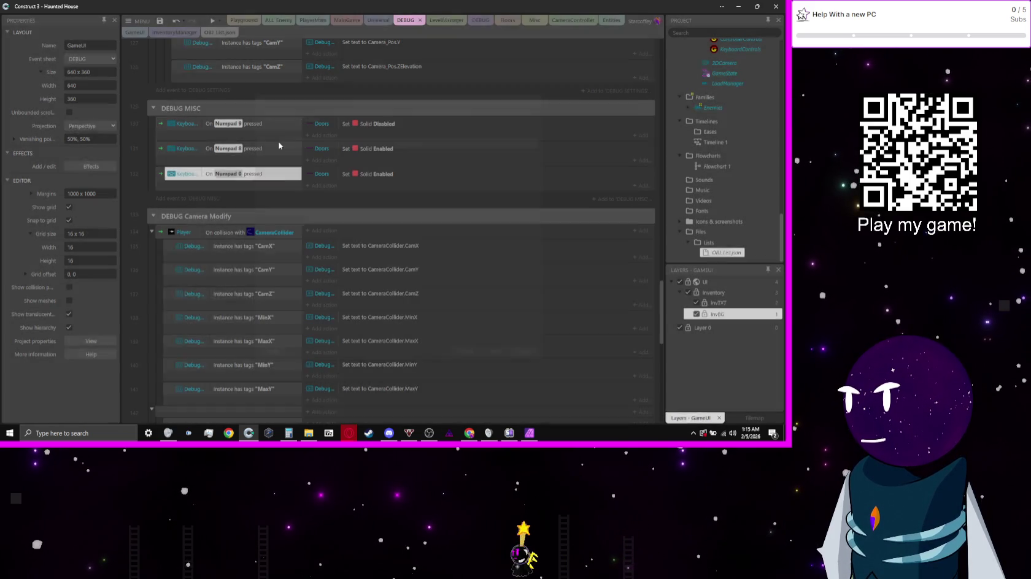
pyautogui.click(355, 174)
pyautogui.press('Delete')
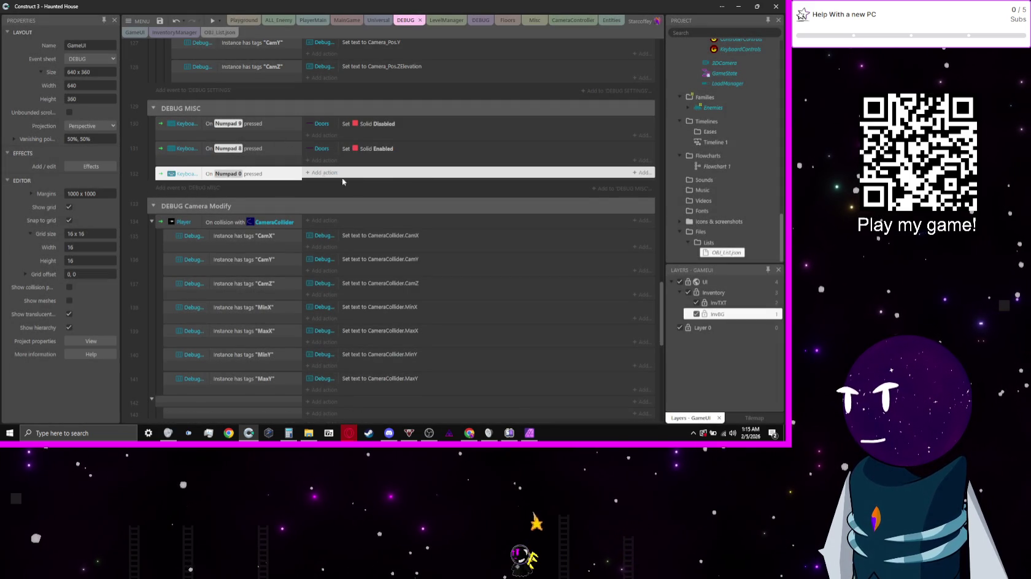
pyautogui.click(323, 174)
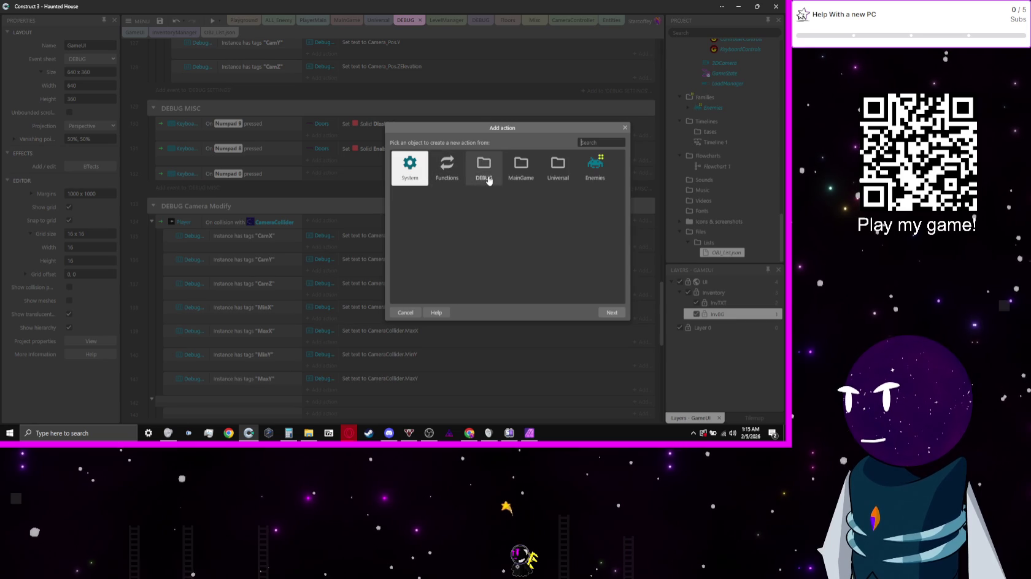
# - Pick the Inventory object for the action and read about its Pop value and Set path actions
pyautogui.write('in')
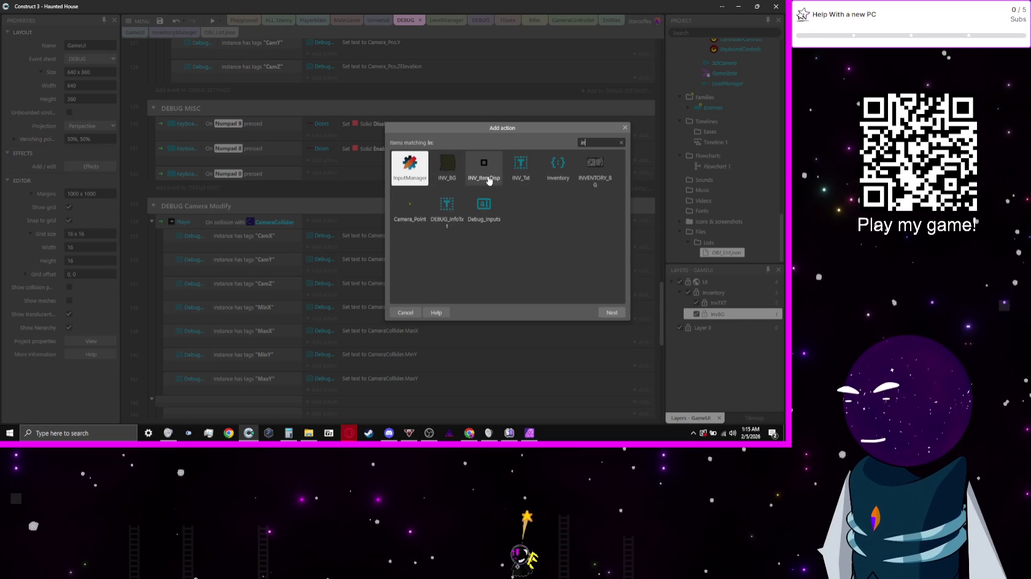
pyautogui.write('v')
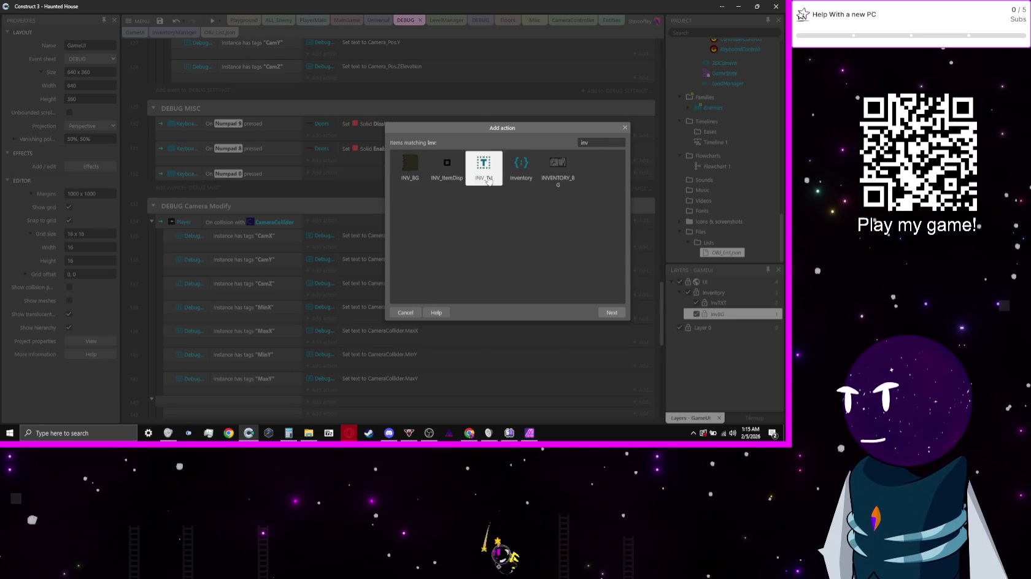
pyautogui.press('Return')
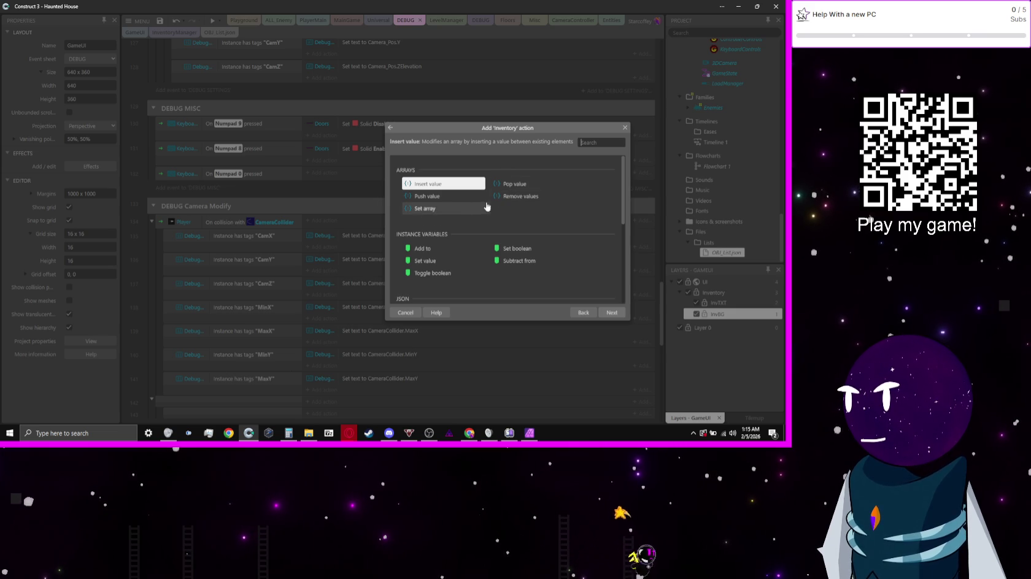
pyautogui.click(525, 185)
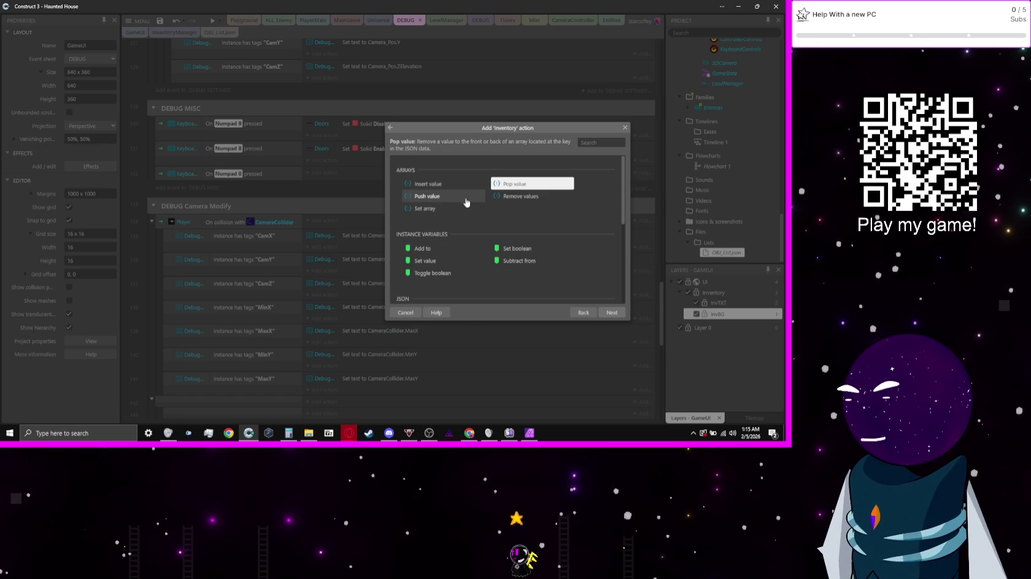
pyautogui.scroll(-3, 471, 203)
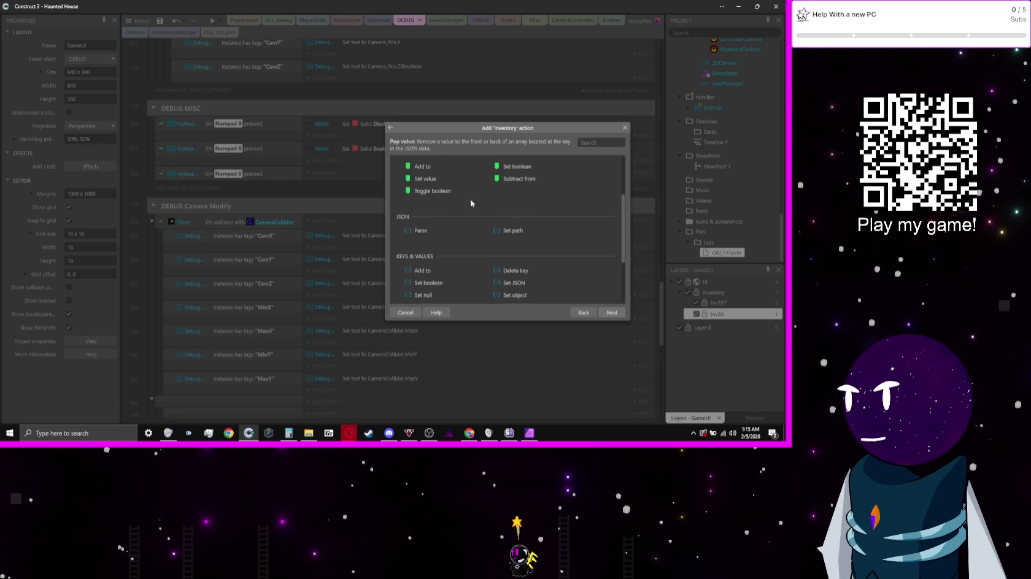
pyautogui.scroll(-2, 471, 203)
pyautogui.click(514, 190)
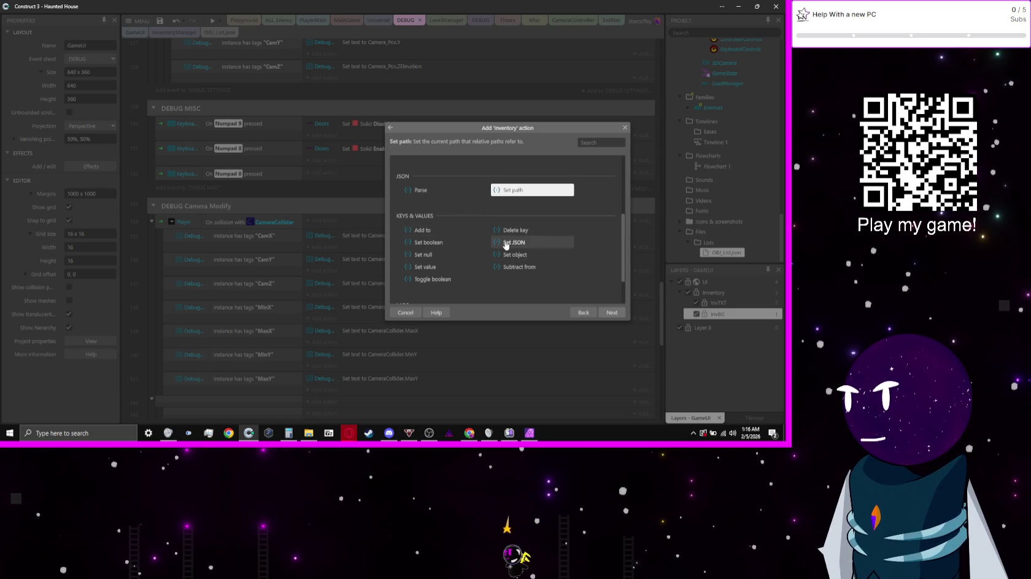
pyautogui.scroll(-1, 492, 269)
pyautogui.scroll(3, 492, 268)
pyautogui.scroll(-1, 492, 268)
pyautogui.scroll(-1, 493, 268)
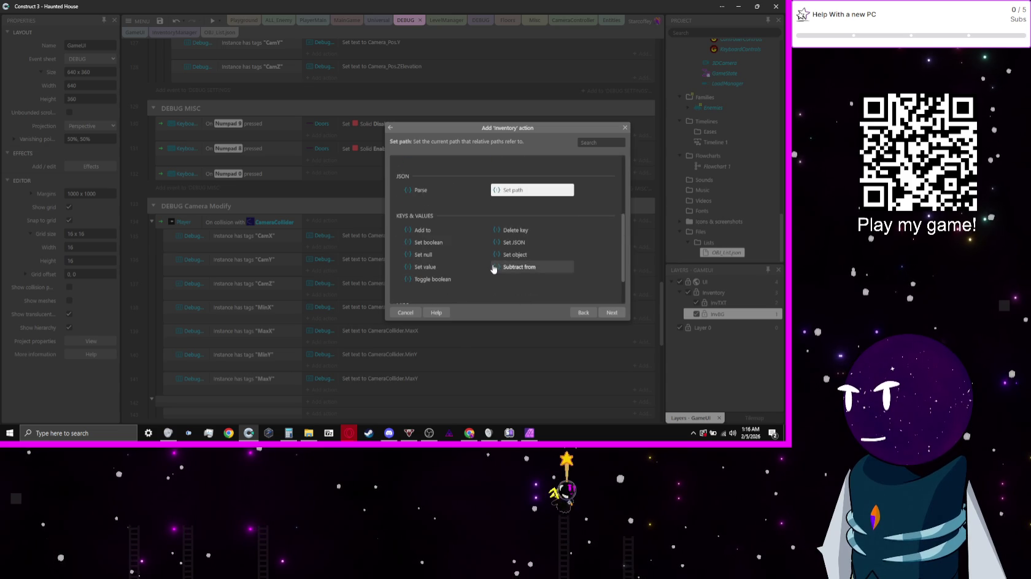
# - Choose Add to with path "Items" and value 0, then paste a copy of the event
pyautogui.click(449, 237)
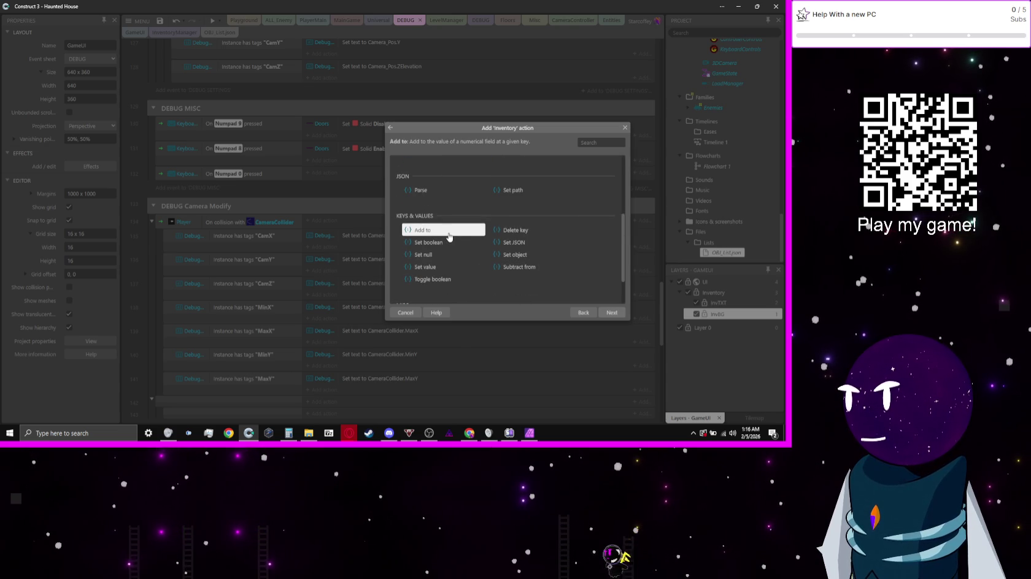
pyautogui.doubleClick(449, 237)
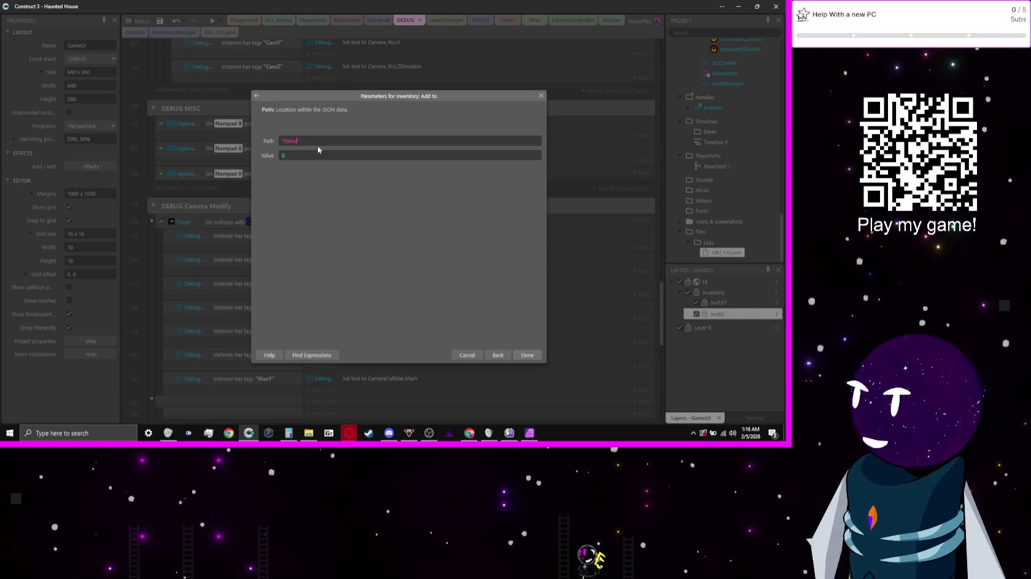
pyautogui.press('Tab')
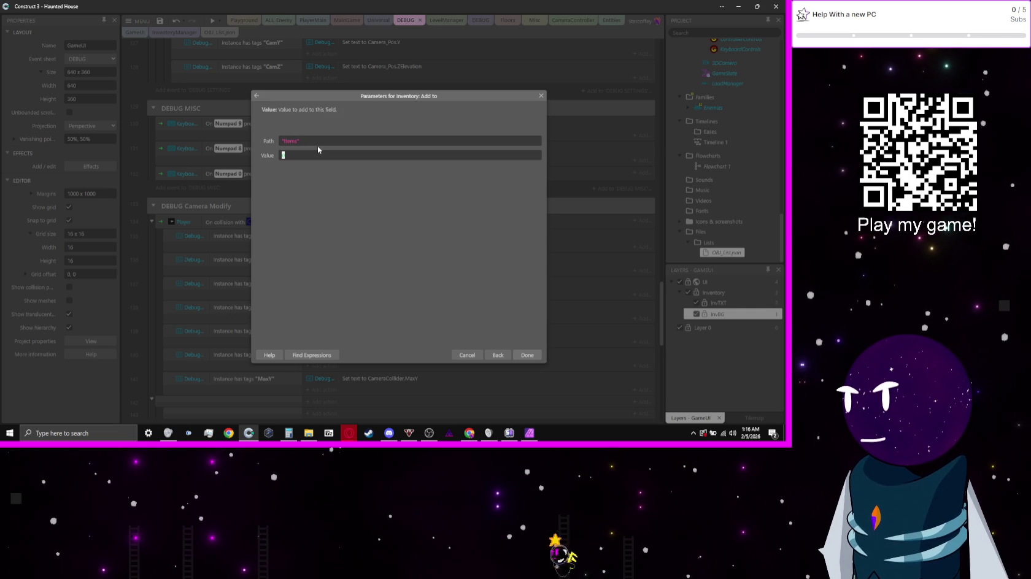
pyautogui.press('Return')
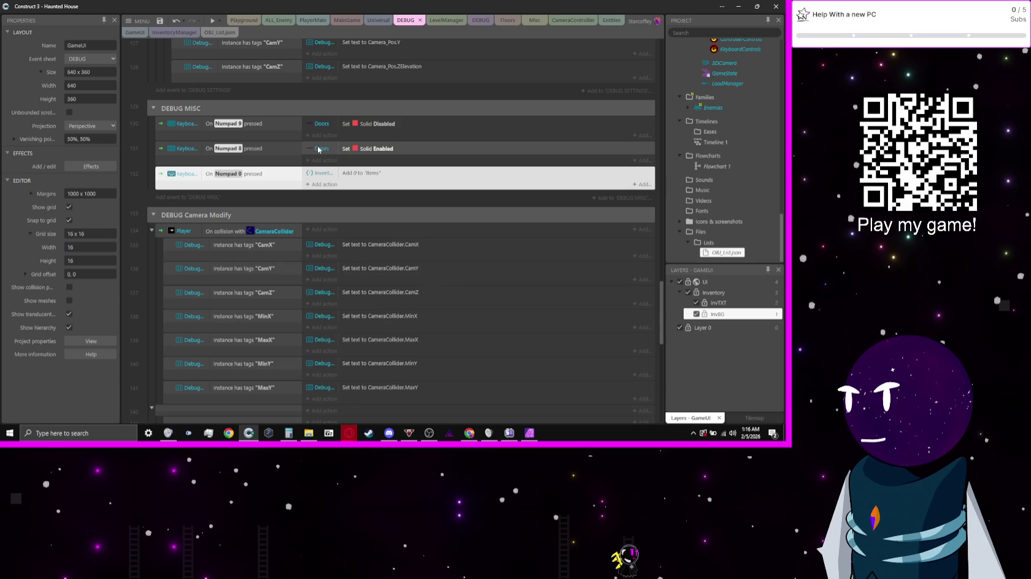
pyautogui.hotkey('ctrl', 'v')
# - Set the copied event's trigger to Numpad 1 and make it add 0 to "Collectable"
pyautogui.press('Return')
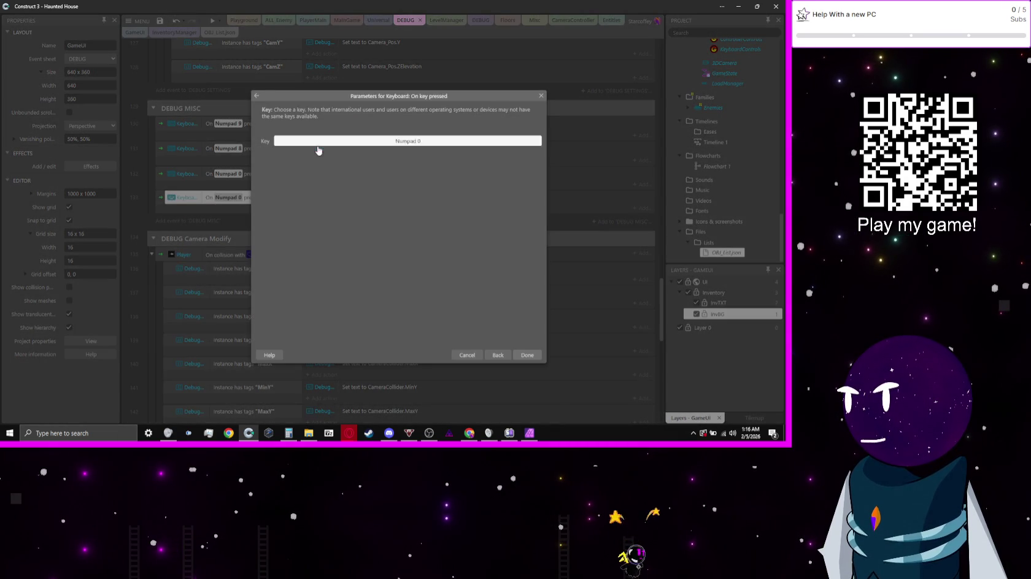
pyautogui.click(318, 147)
pyautogui.press('KP_1')
pyautogui.press('Return')
pyautogui.press('Return')
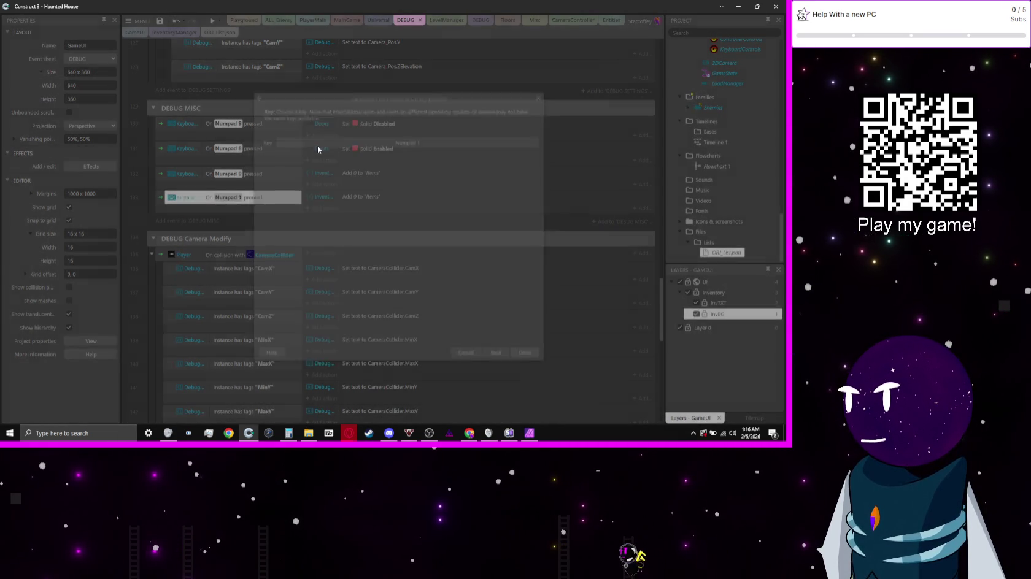
pyautogui.press('Right')
pyautogui.press('Return')
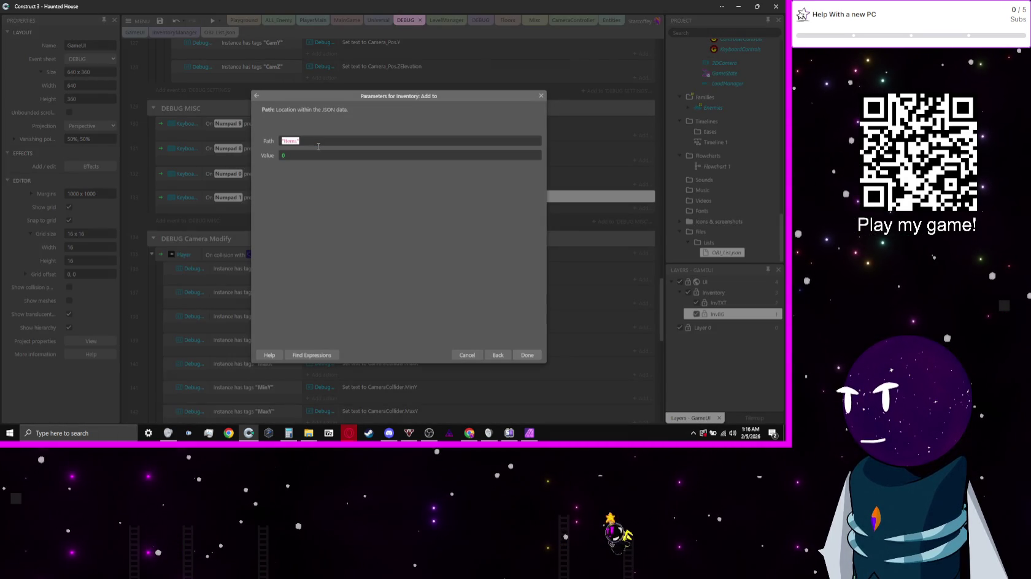
pyautogui.write('1ectable')
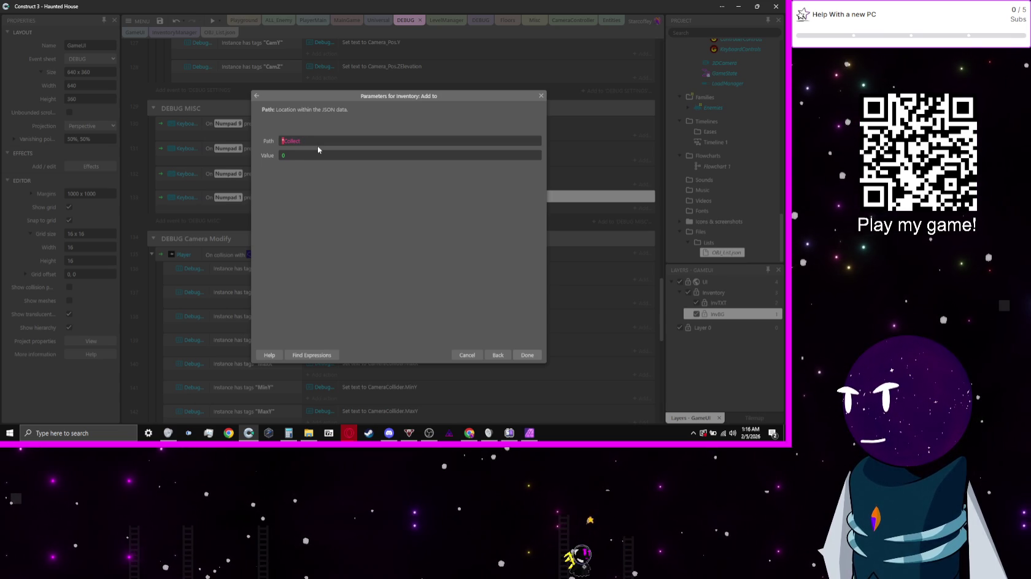
pyautogui.press('Return')
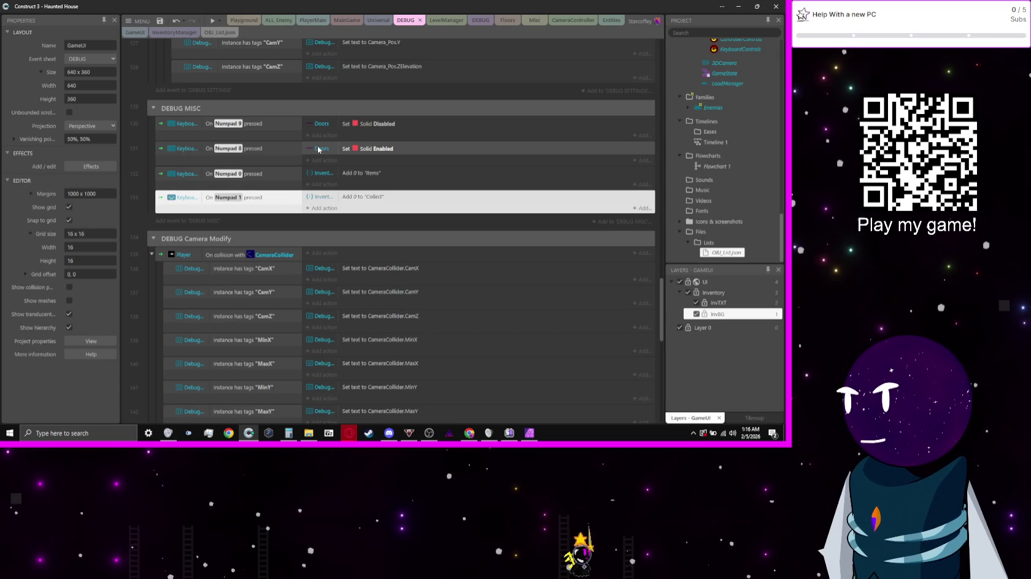
# - Duplicate the event as a Numpad 2 trigger that adds 0 to the "Key" path
pyautogui.hotkey('ctrl', 'c')
pyautogui.hotkey('ctrl', 'v')
pyautogui.press('Return')
pyautogui.press('Return')
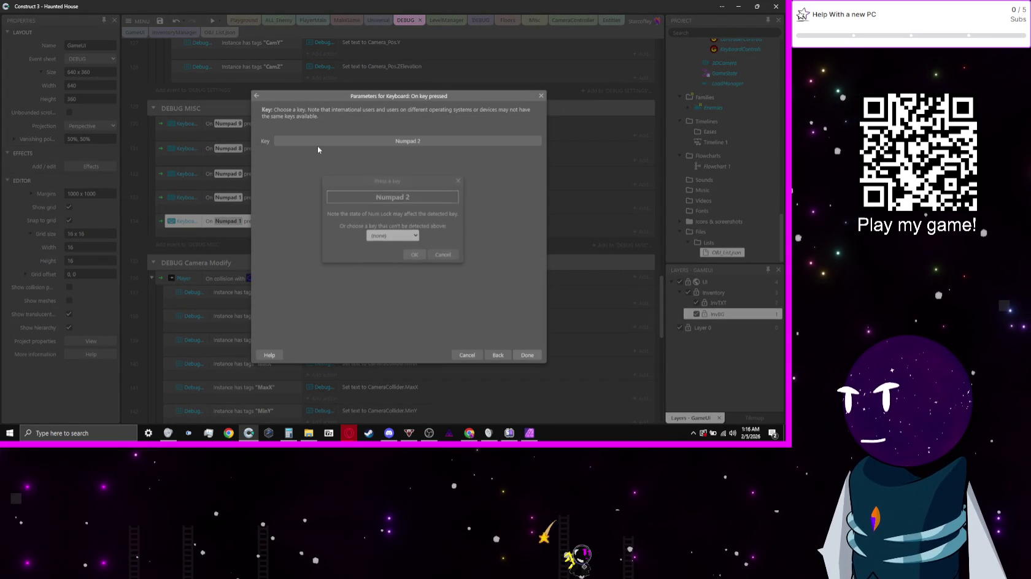
pyautogui.press('Return')
pyautogui.press('Return')
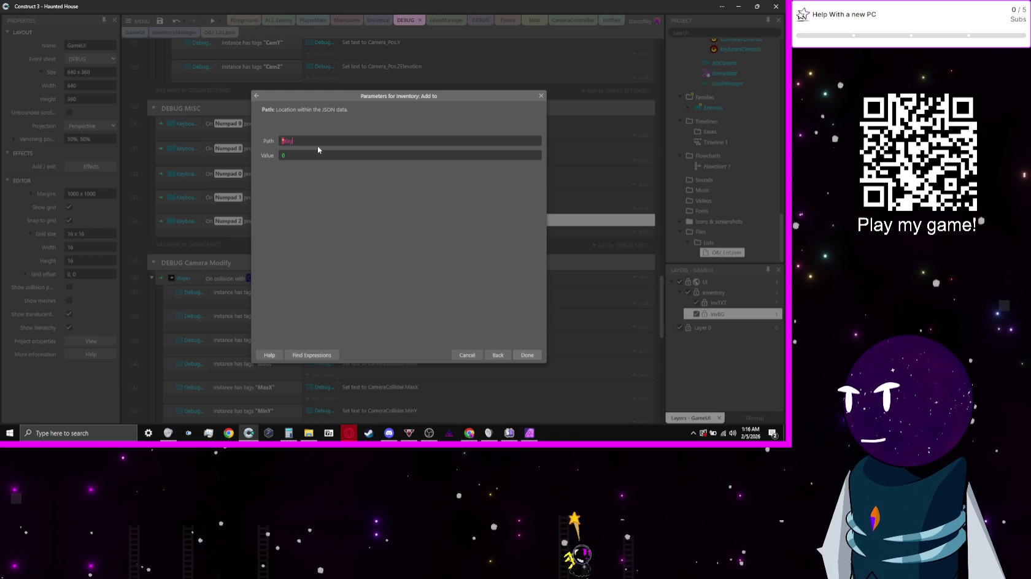
pyautogui.press('Return')
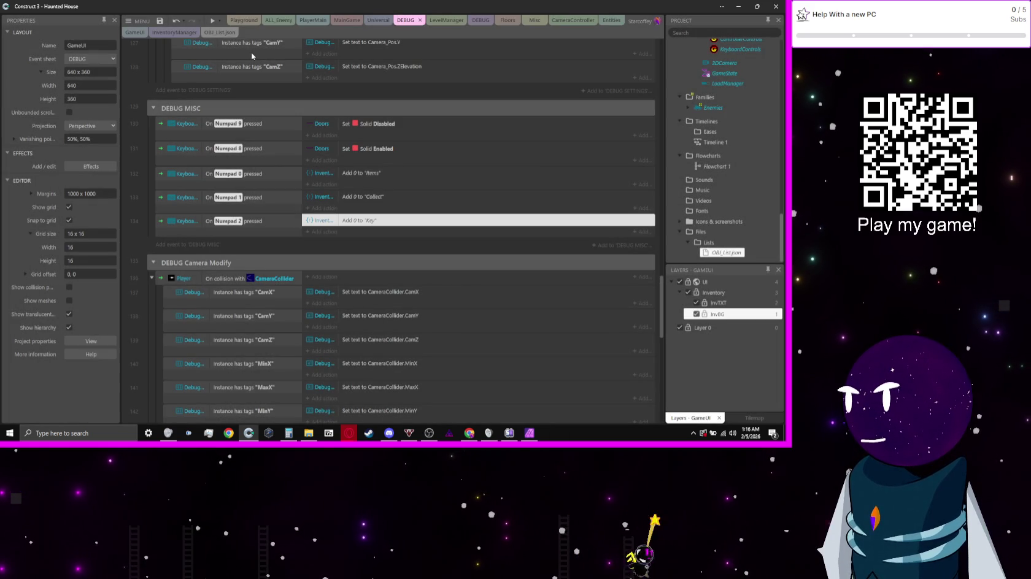
pyautogui.click(221, 20)
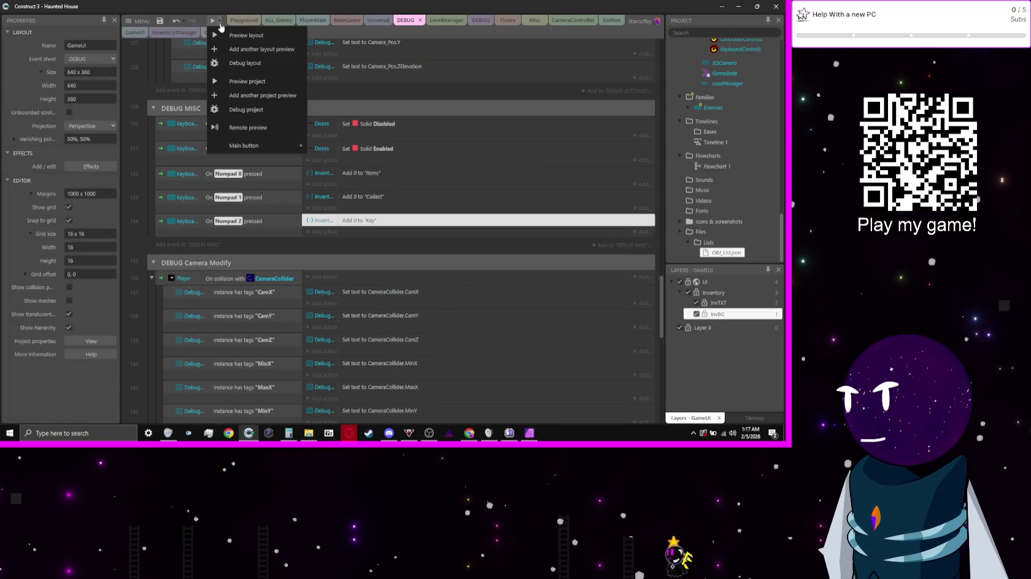
# - Dismiss the preview options and collapse the DEBUG SETTINGS group
pyautogui.click(141, 69)
pyautogui.scroll(15, 379, 58)
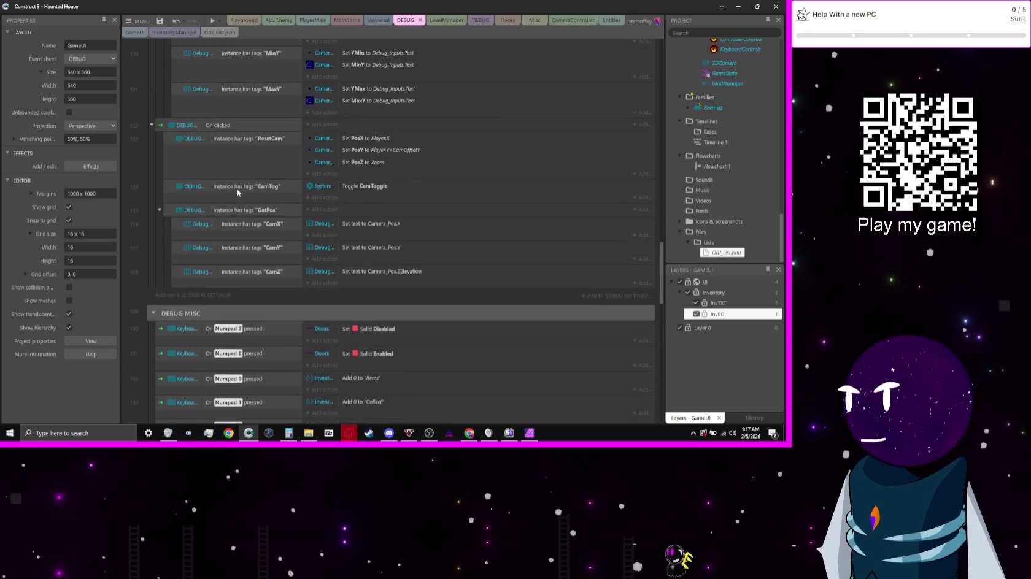
pyautogui.scroll(1, 238, 192)
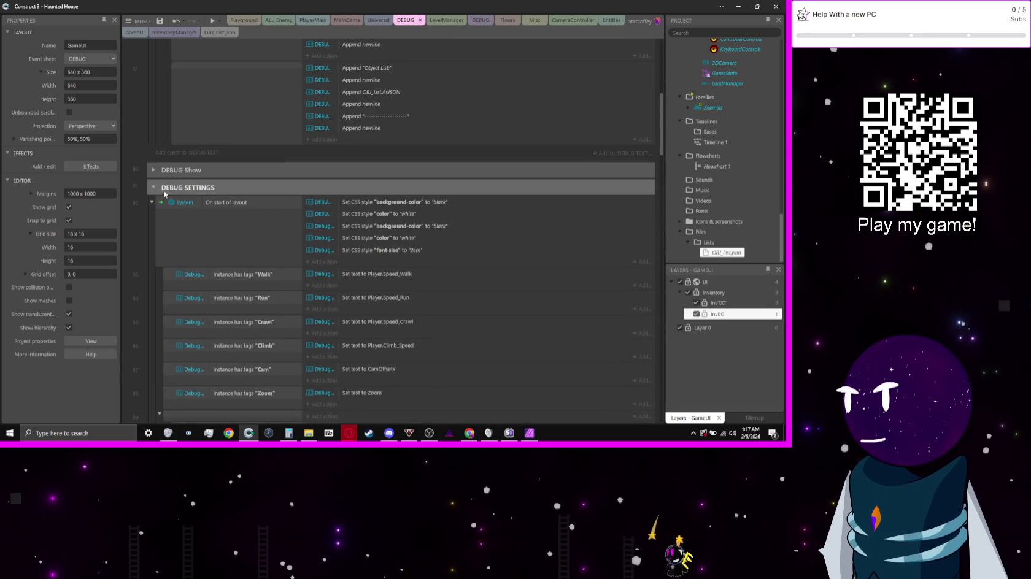
pyautogui.click(153, 188)
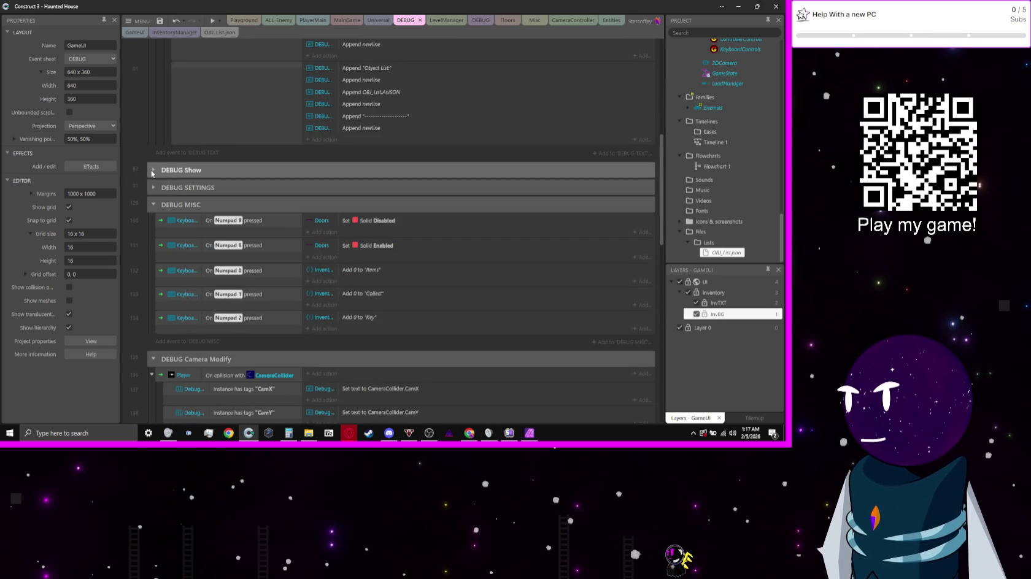
# - Copy and paste the Object List display event to duplicate it
pyautogui.scroll(4, 184, 196)
pyautogui.scroll(1, 195, 206)
pyautogui.scroll(1, 196, 207)
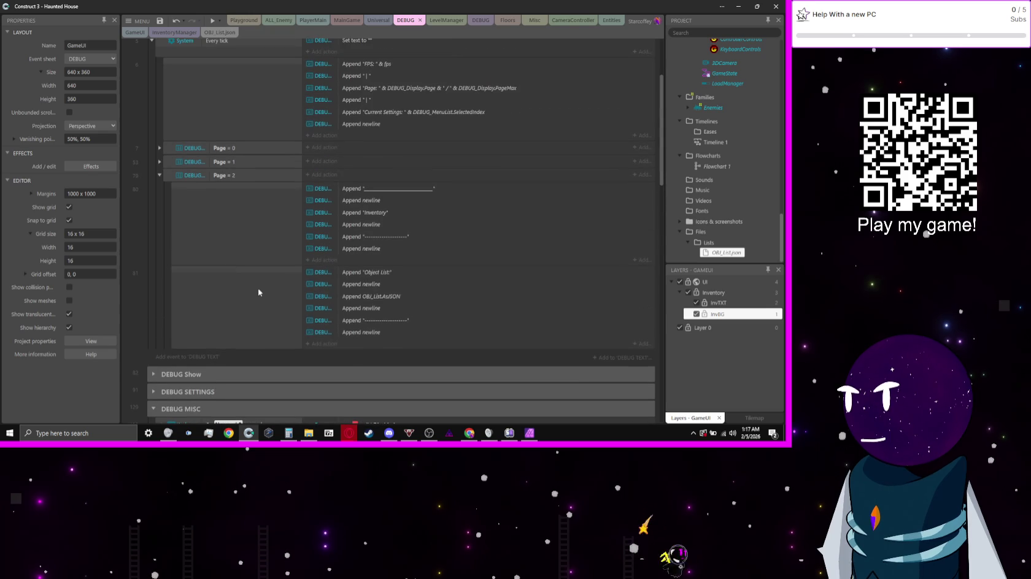
pyautogui.click(260, 293)
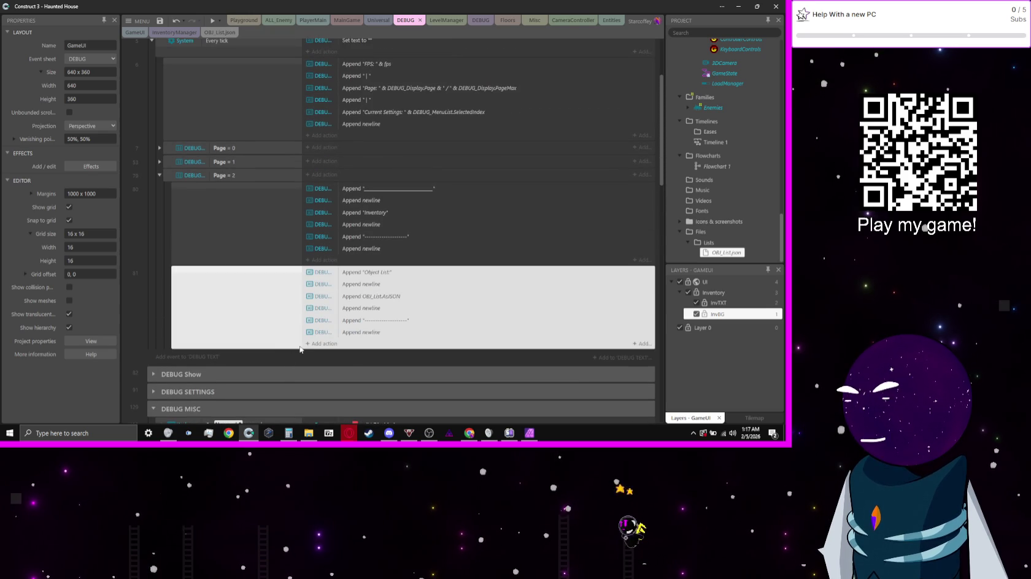
pyautogui.hotkey('ctrl', 'c')
pyautogui.hotkey('ctrl', 'v')
# - Change the copy's first append text from the Object List heading to "Inventory: "
pyautogui.click(410, 344)
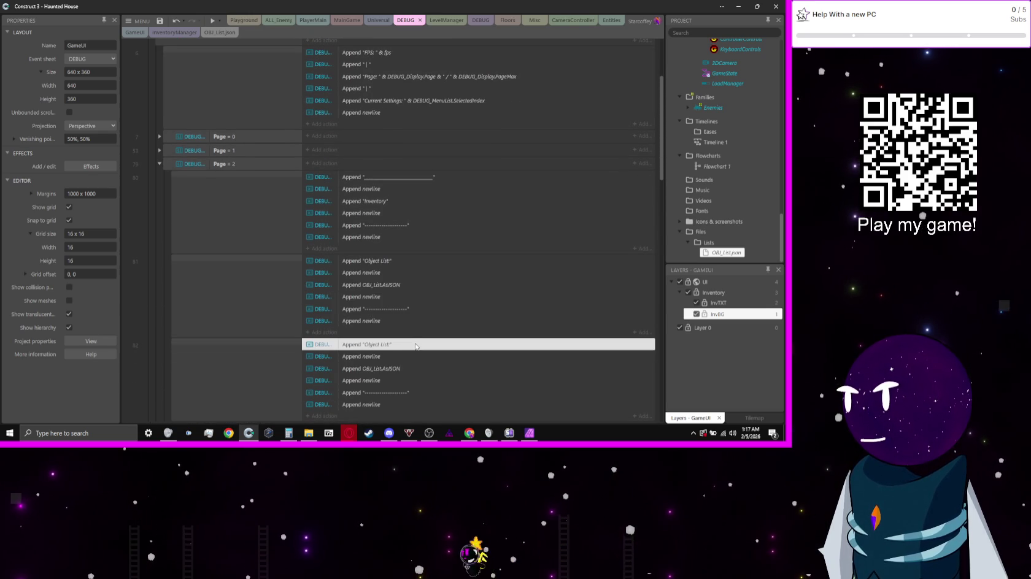
pyautogui.doubleClick(416, 345)
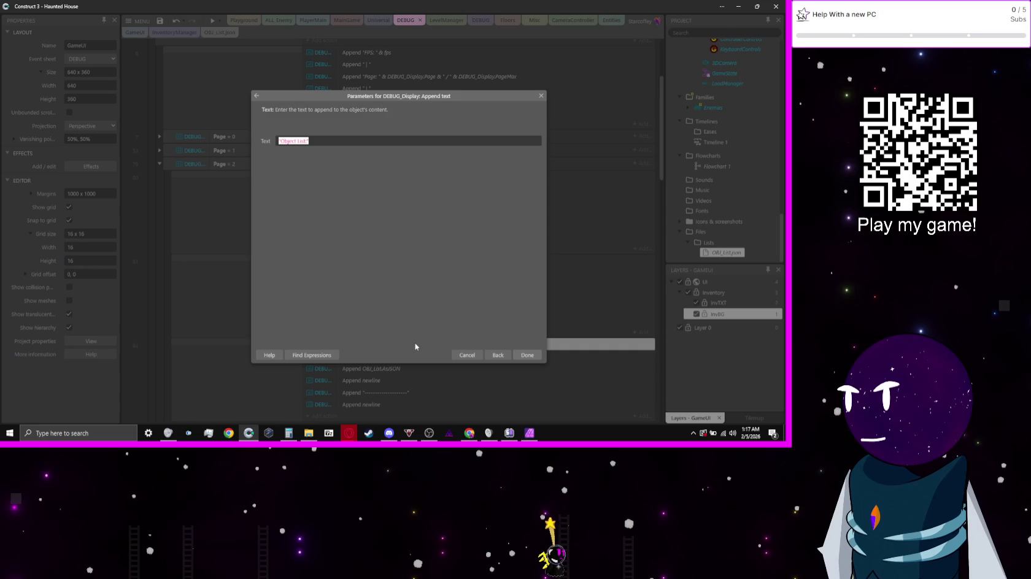
pyautogui.press('BackSpace')
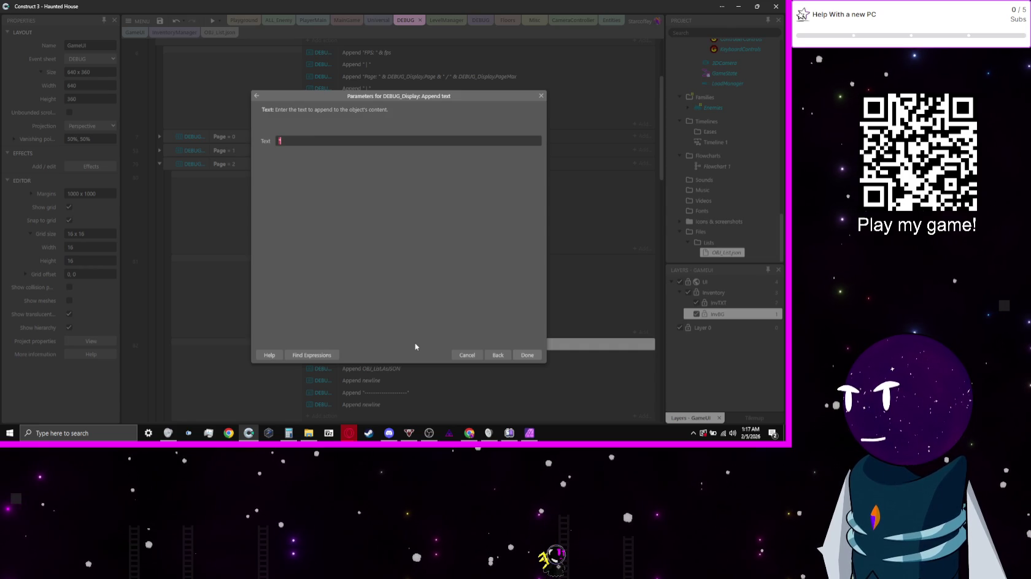
pyautogui.write('Inventory:')
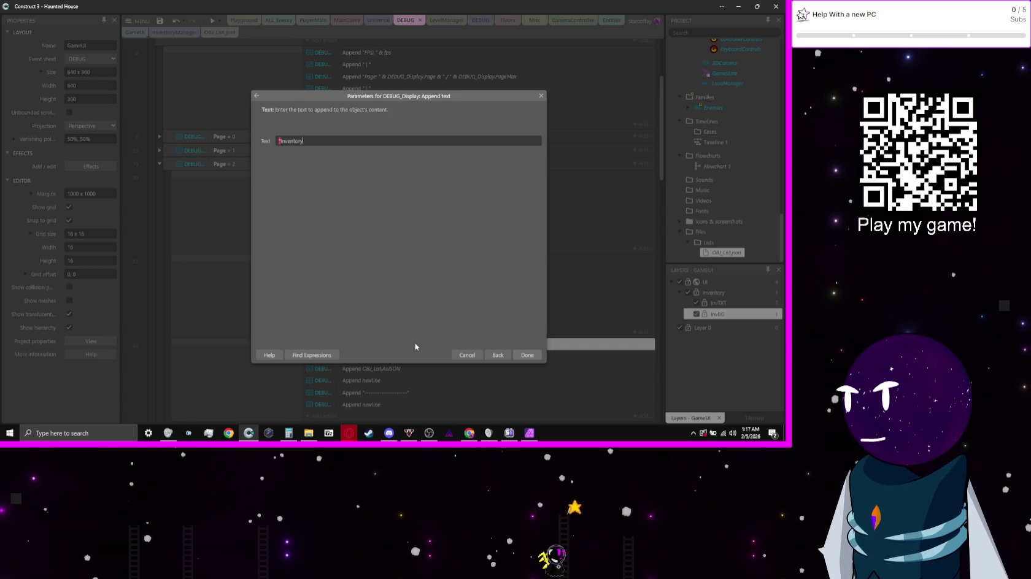
pyautogui.write(' "')
pyautogui.press('Return')
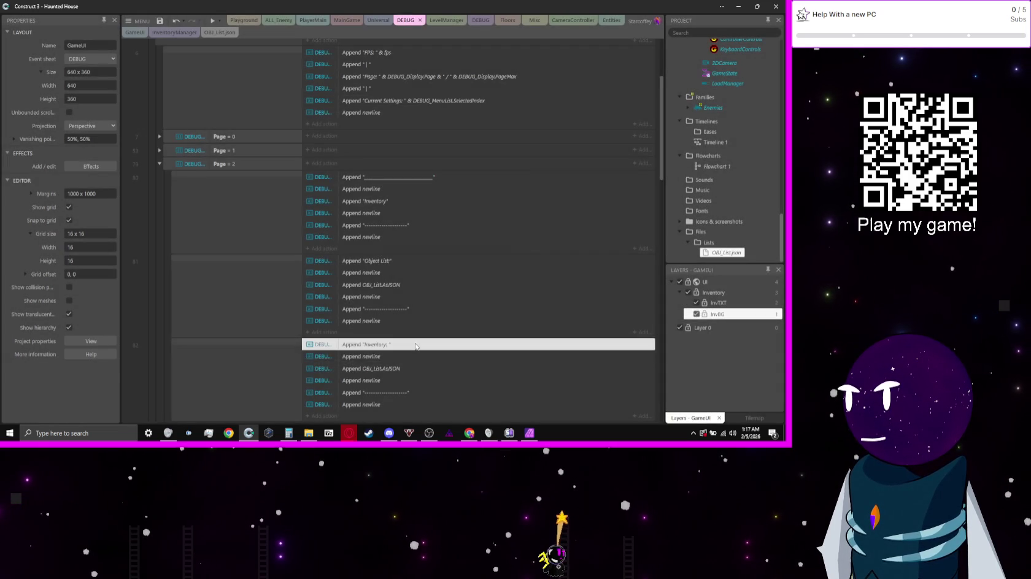
# - Replace the second append expression with Inventory.GetAsBeautifiedString
pyautogui.press('Return')
pyautogui.press('BackSpace')
pyautogui.write('Inv')
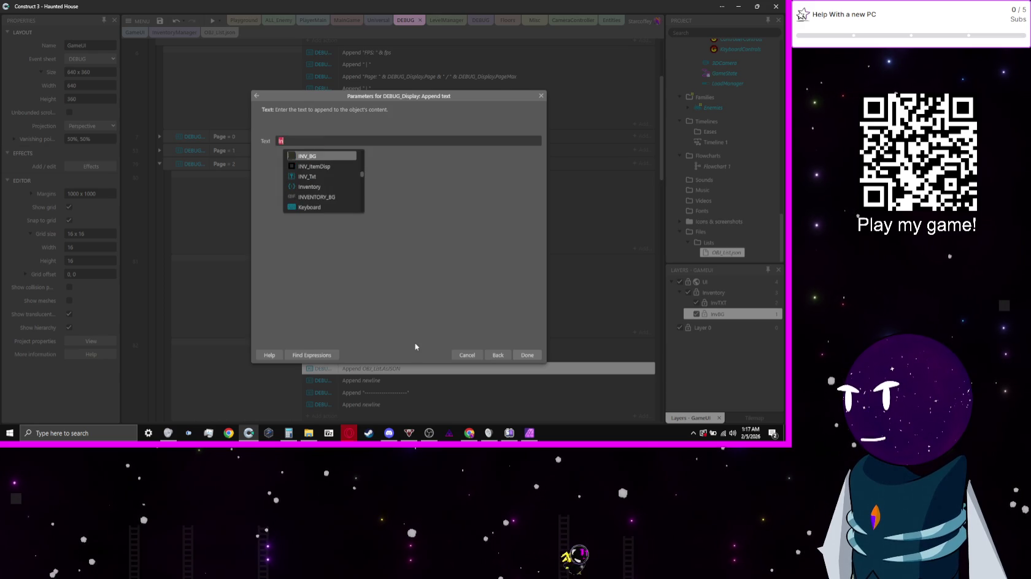
pyautogui.press('BackSpace')
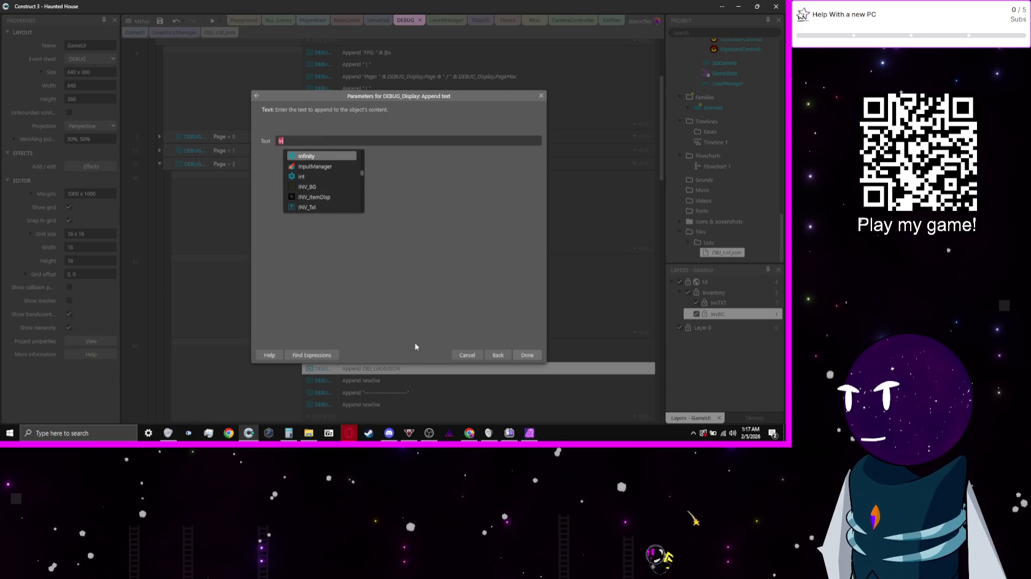
pyautogui.write('ventor')
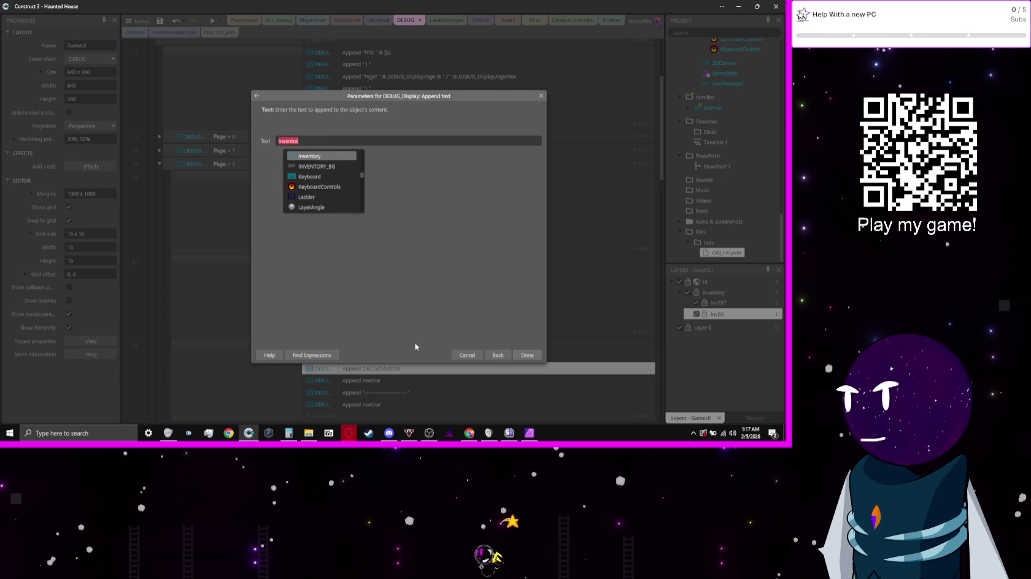
pyautogui.write('y.')
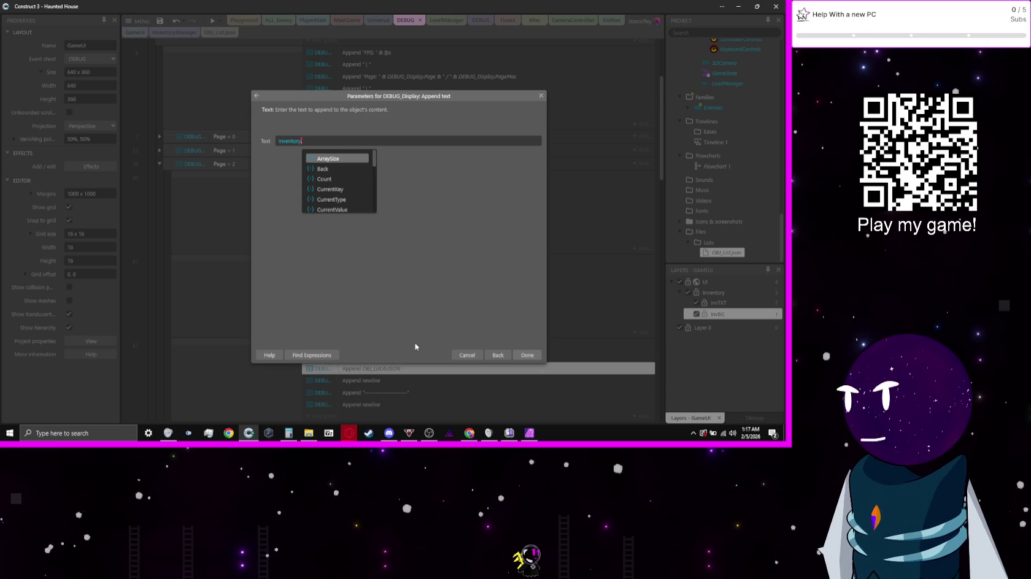
pyautogui.write('g')
pyautogui.press('Down')
pyautogui.press('Down')
pyautogui.press('Up')
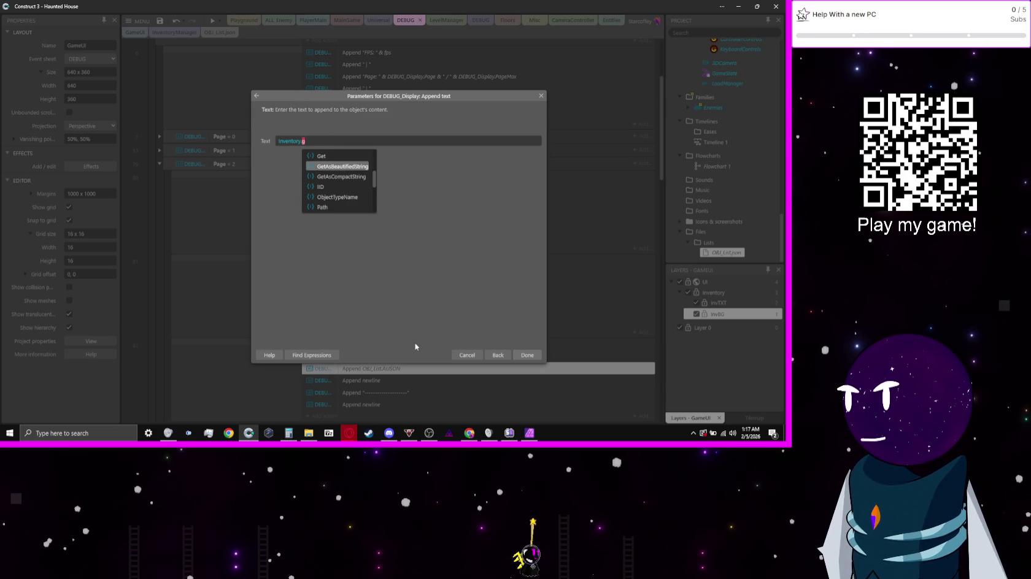
pyautogui.press('Return')
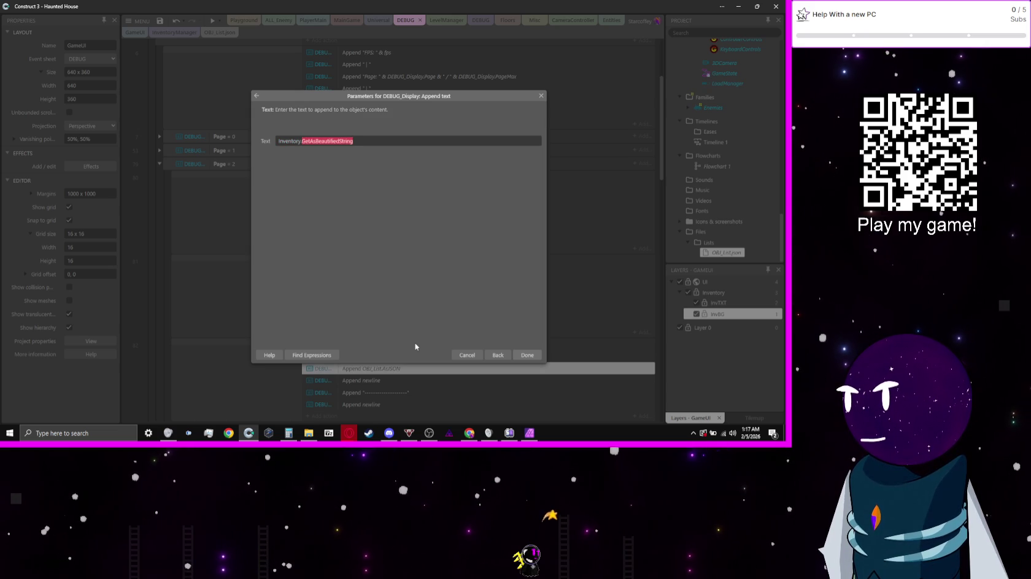
pyautogui.press('Return')
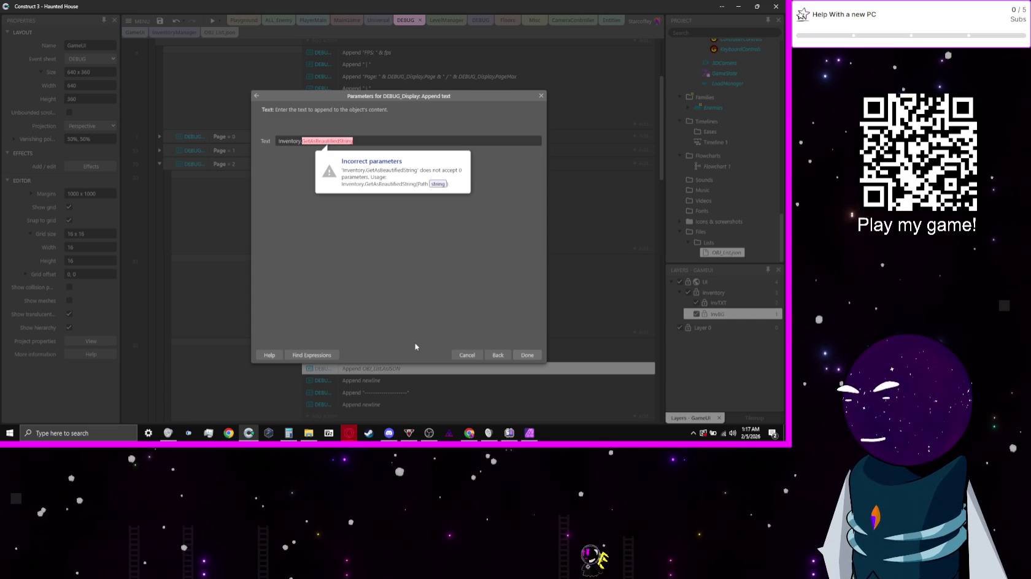
# - Browse Inventory's expression suggestions, clear the half-typed text, and bring up the expressions dictionary
pyautogui.press('BackSpace')
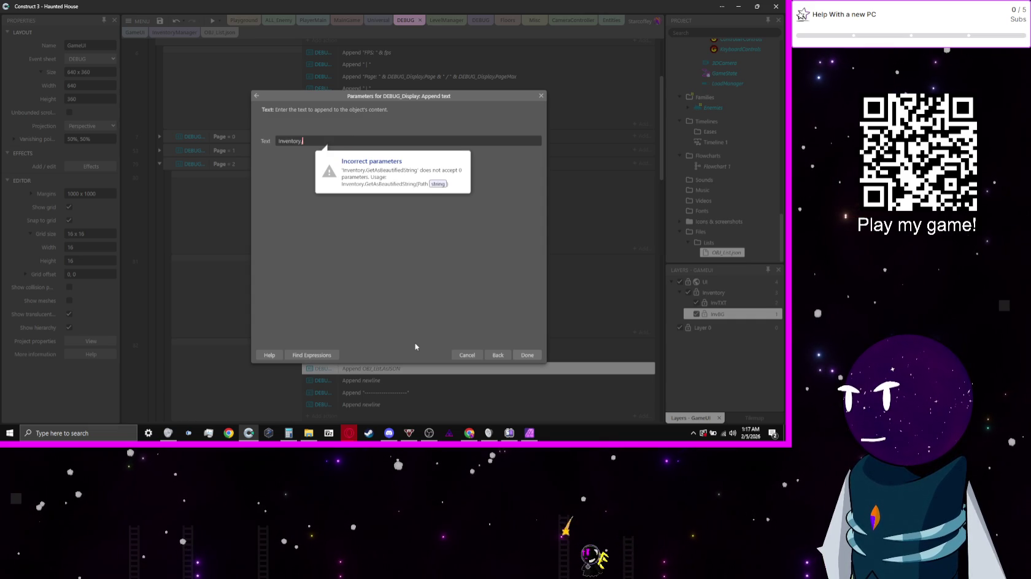
pyautogui.press('BackSpace')
pyautogui.press('BackSpace')
pyautogui.press('BackSpace')
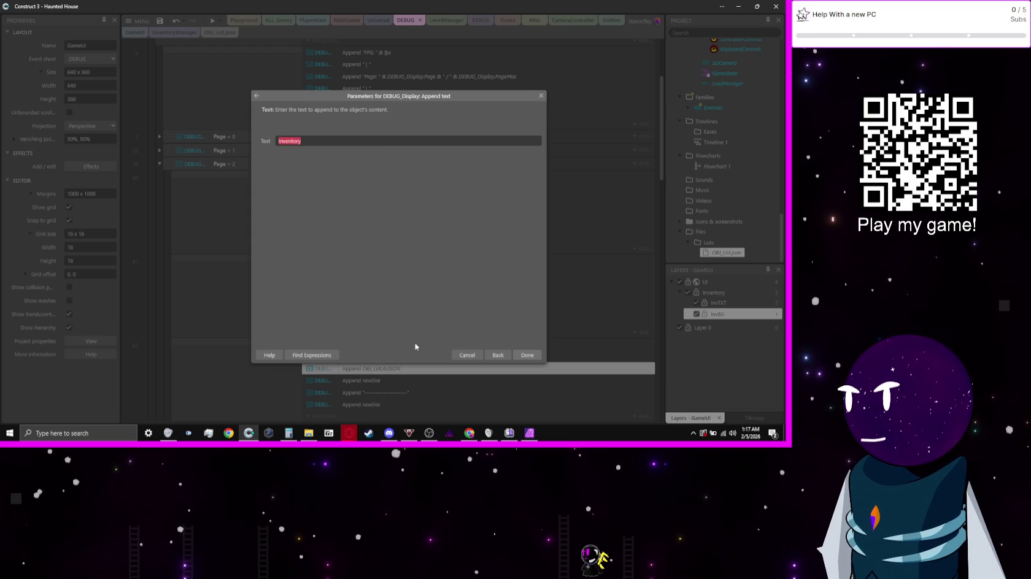
pyautogui.write('.')
pyautogui.press('Down')
pyautogui.press('Down')
pyautogui.press('Down')
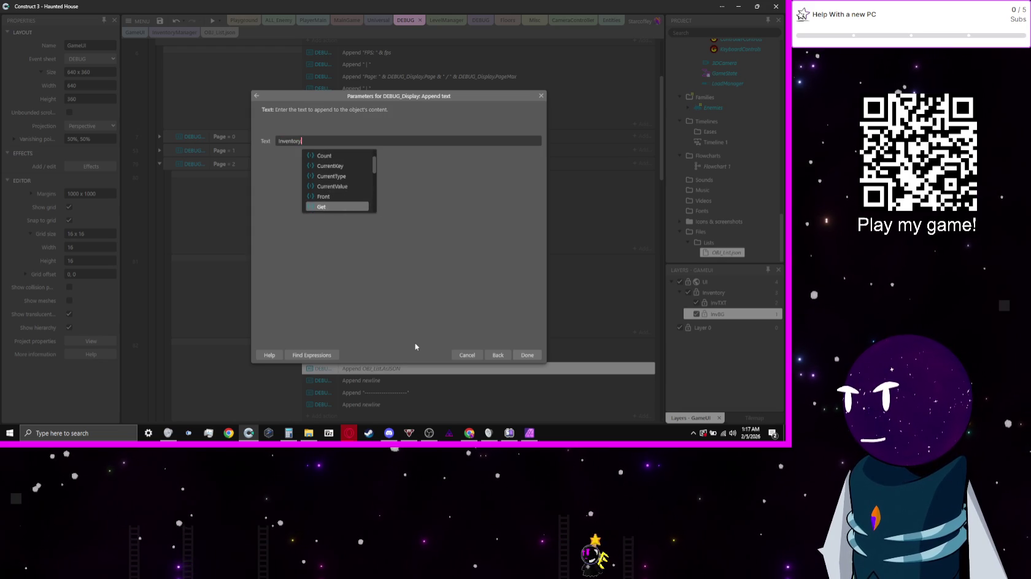
pyautogui.press('Down')
pyautogui.press('Down')
pyautogui.press('Down')
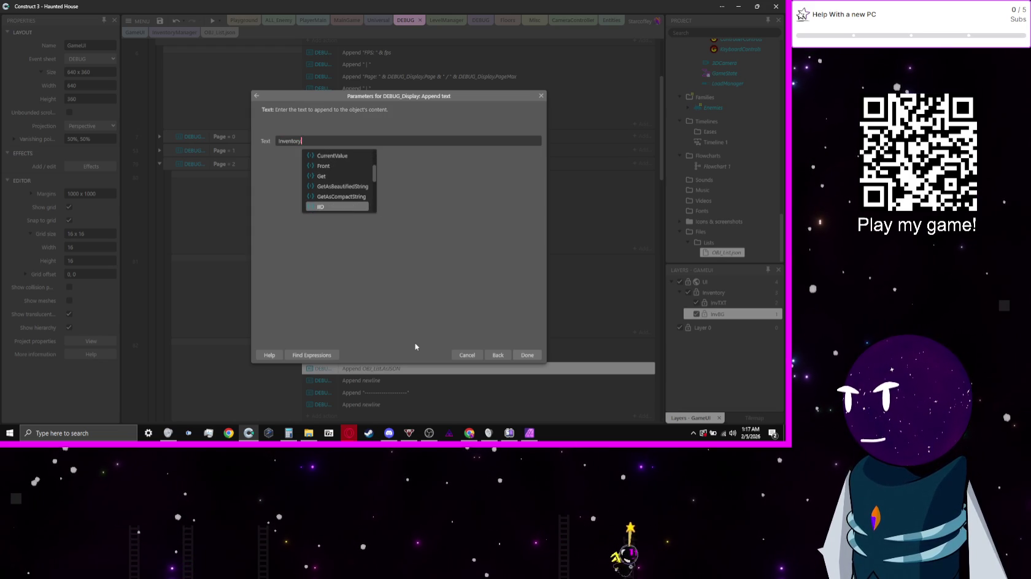
pyautogui.press('Down')
pyautogui.press('Down')
pyautogui.press('Down')
pyautogui.press('Down')
pyautogui.press('Down')
pyautogui.press('Down')
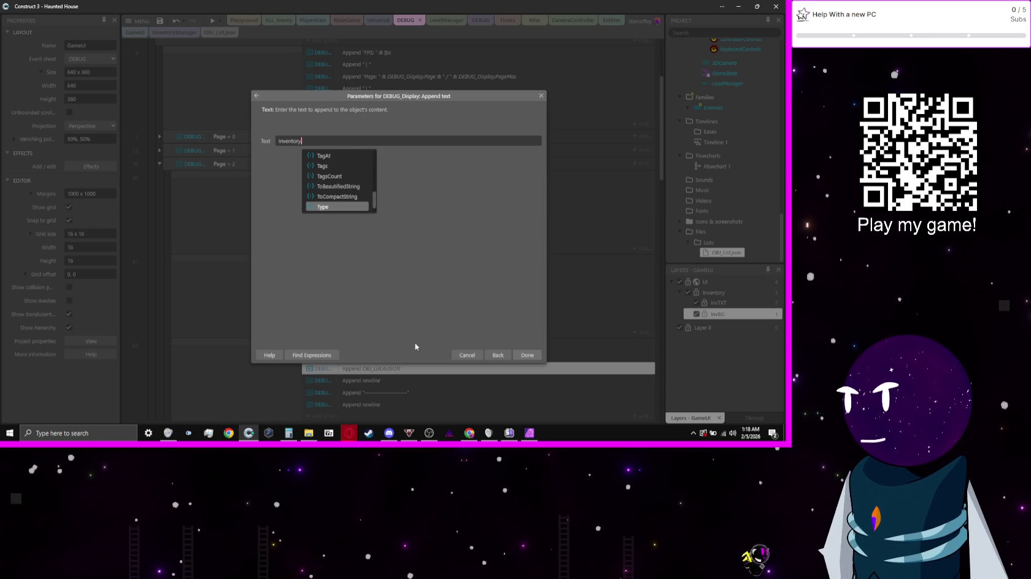
pyautogui.press('Up')
pyautogui.press('Up')
pyautogui.press('Up')
pyautogui.press('Up')
pyautogui.press('Up')
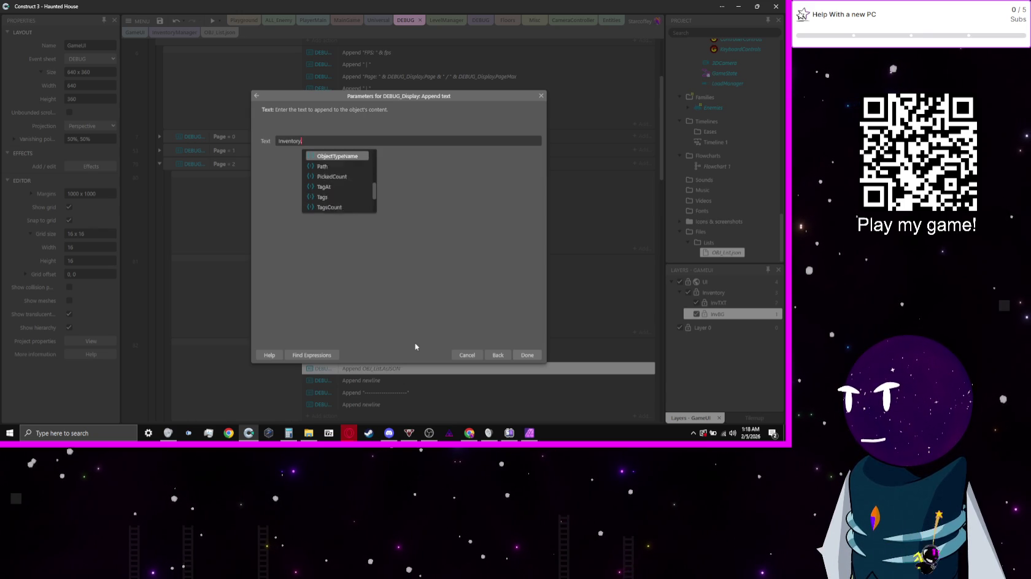
pyautogui.press('Up')
pyautogui.press('Up')
pyautogui.press('Up')
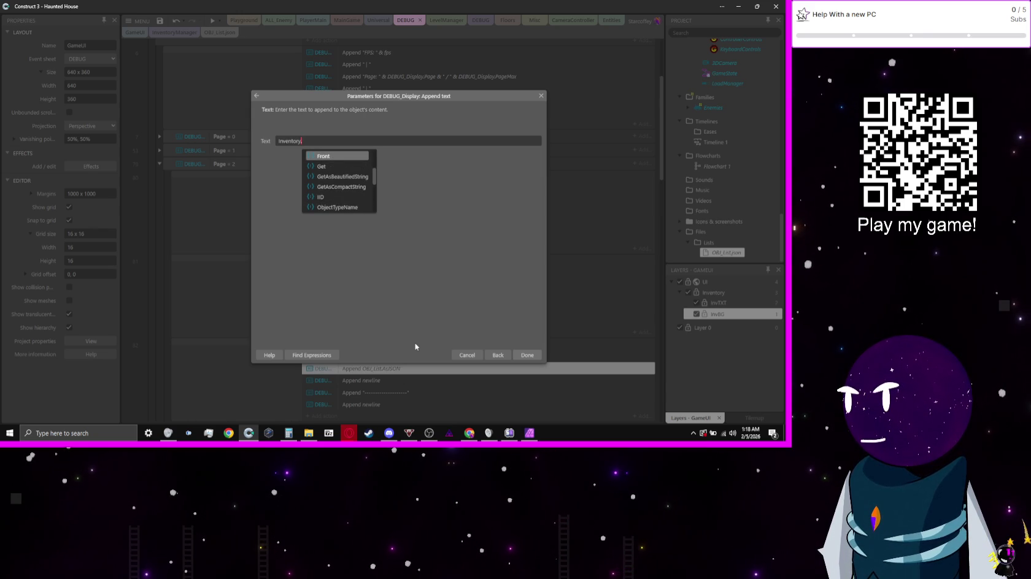
pyautogui.press('Up')
pyautogui.press('Up')
pyautogui.press('Up')
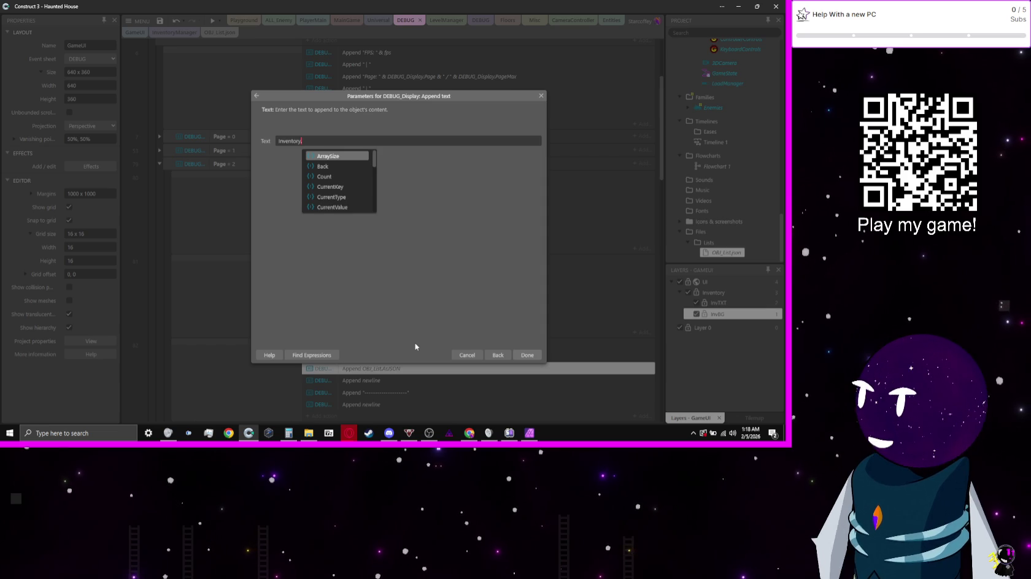
pyautogui.press('BackSpace')
pyautogui.press('BackSpace')
pyautogui.press('BackSpace')
pyautogui.press('BackSpace')
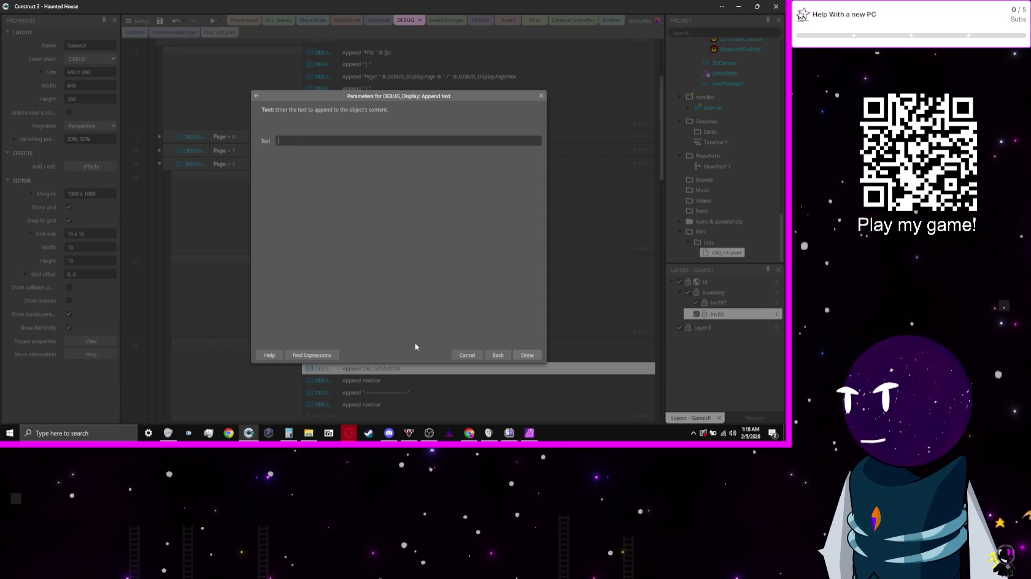
pyautogui.click(312, 359)
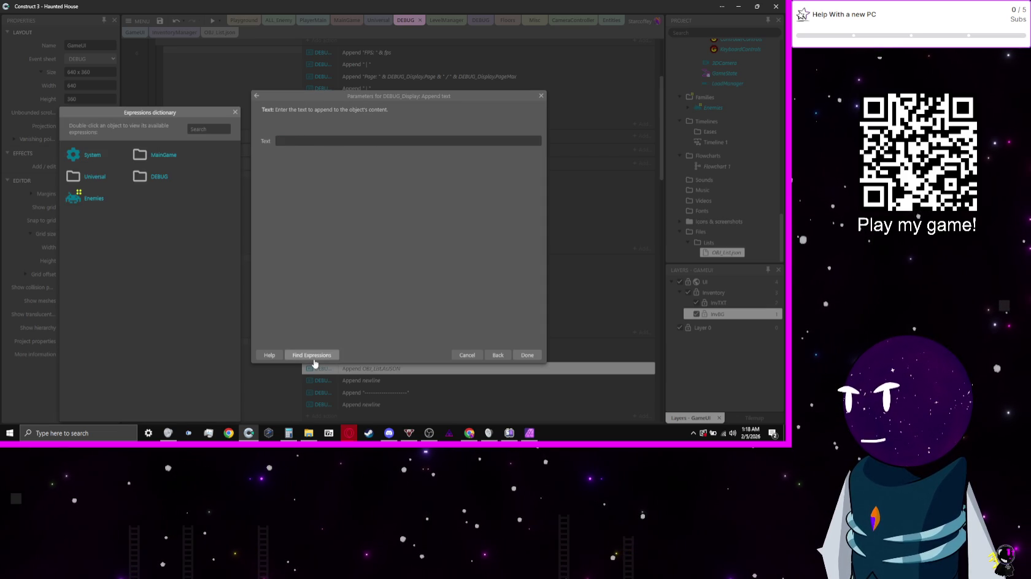
# - Search the expressions for 'inven', insert Inventory.ToBeautifiedString, and confirm the append-text action
pyautogui.click(313, 361)
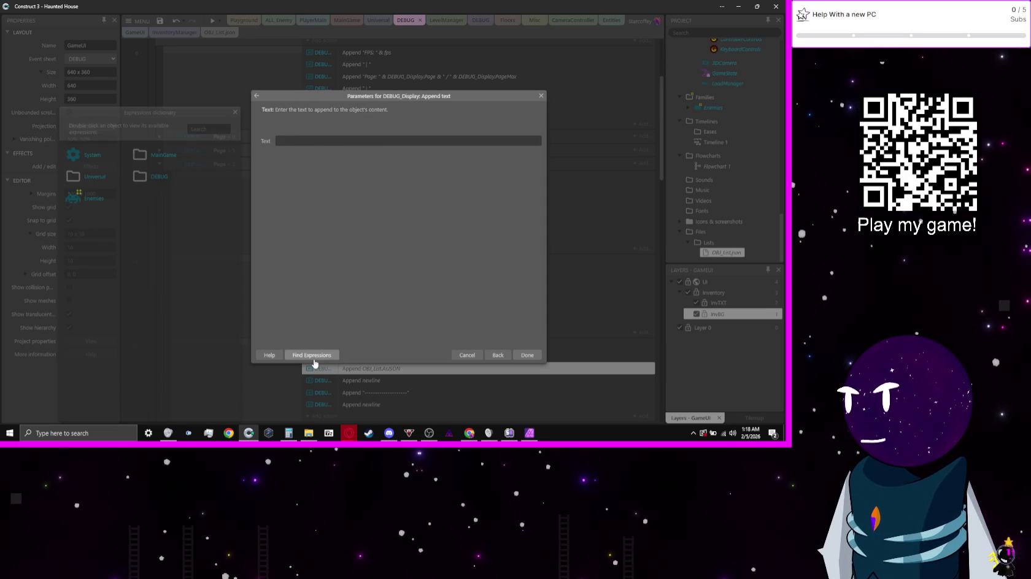
pyautogui.click(314, 362)
pyautogui.click(207, 129)
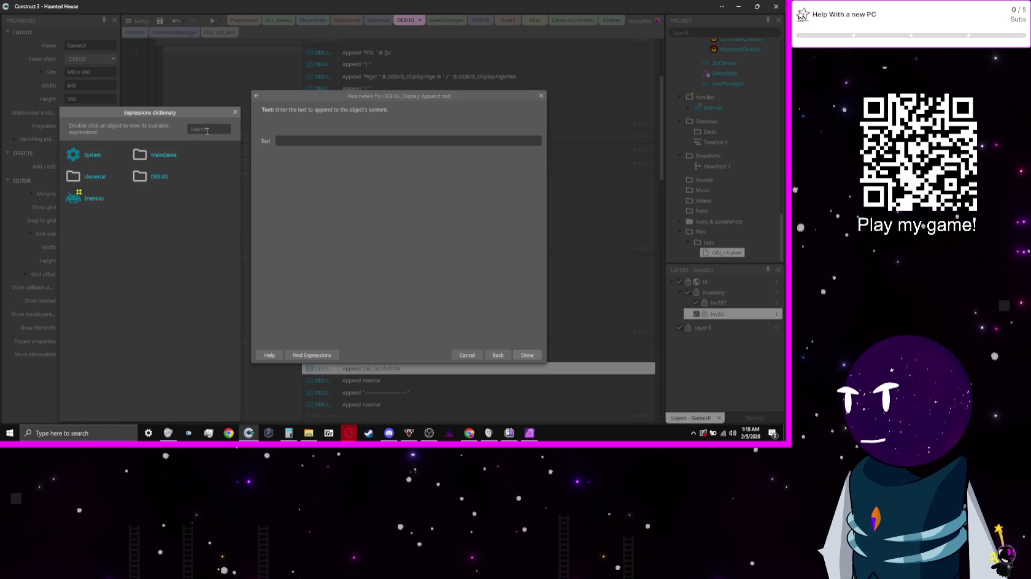
pyautogui.write('inven')
pyautogui.press('Return')
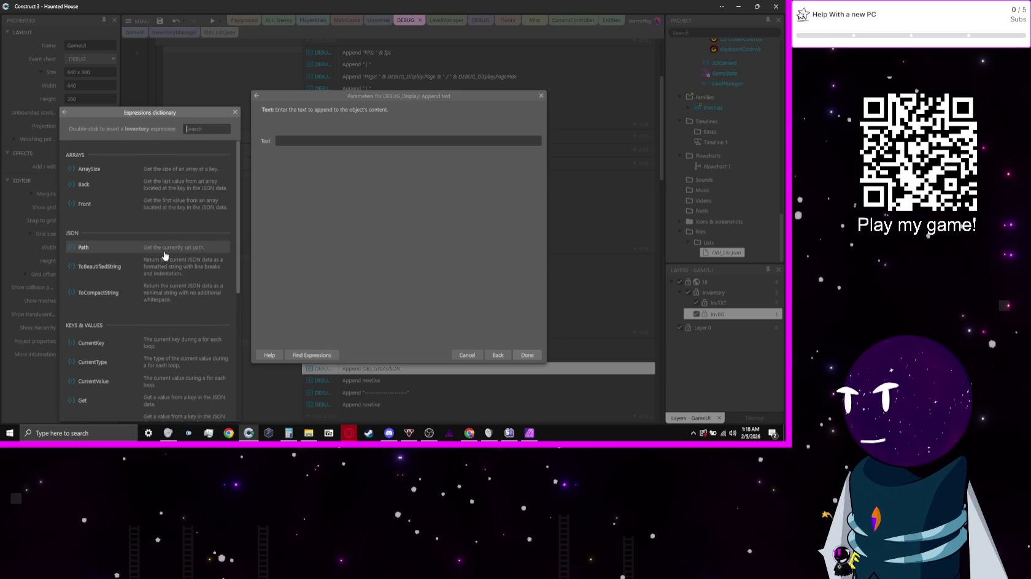
pyautogui.scroll(-2, 164, 256)
pyautogui.scroll(-2, 164, 255)
pyautogui.scroll(-1, 165, 256)
pyautogui.scroll(-2, 164, 256)
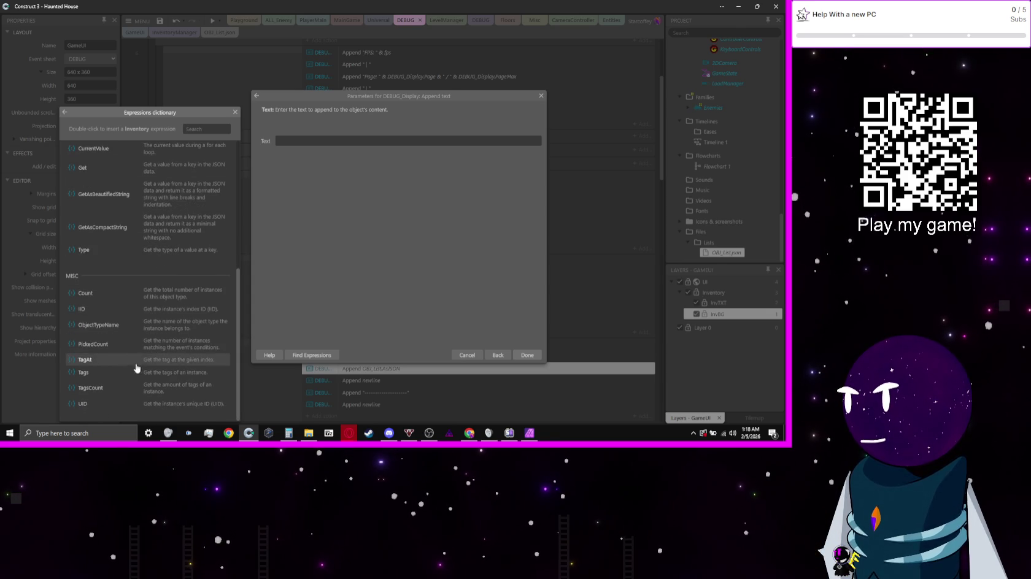
pyautogui.scroll(3, 112, 367)
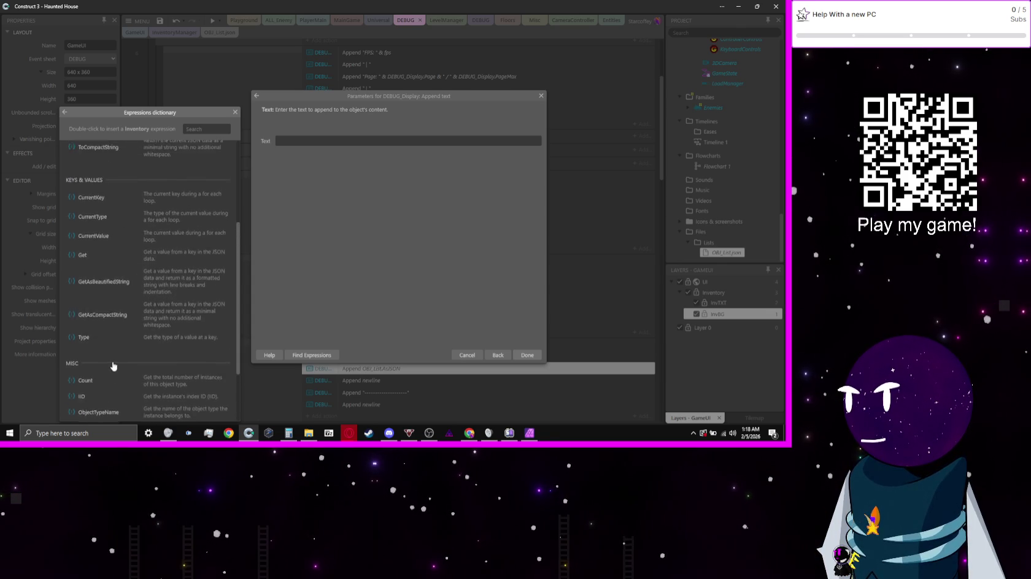
pyautogui.scroll(1, 175, 243)
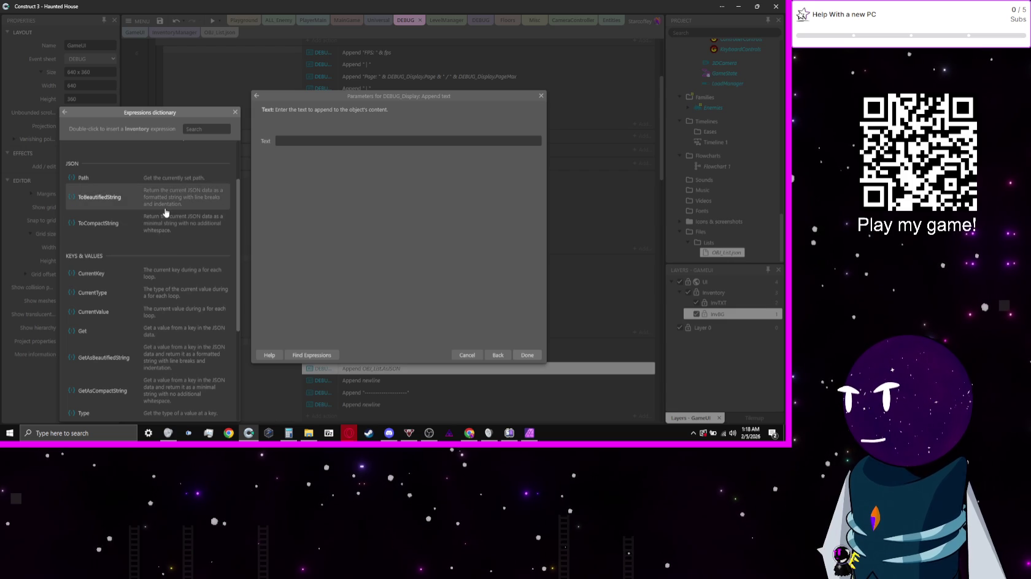
pyautogui.doubleClick(123, 208)
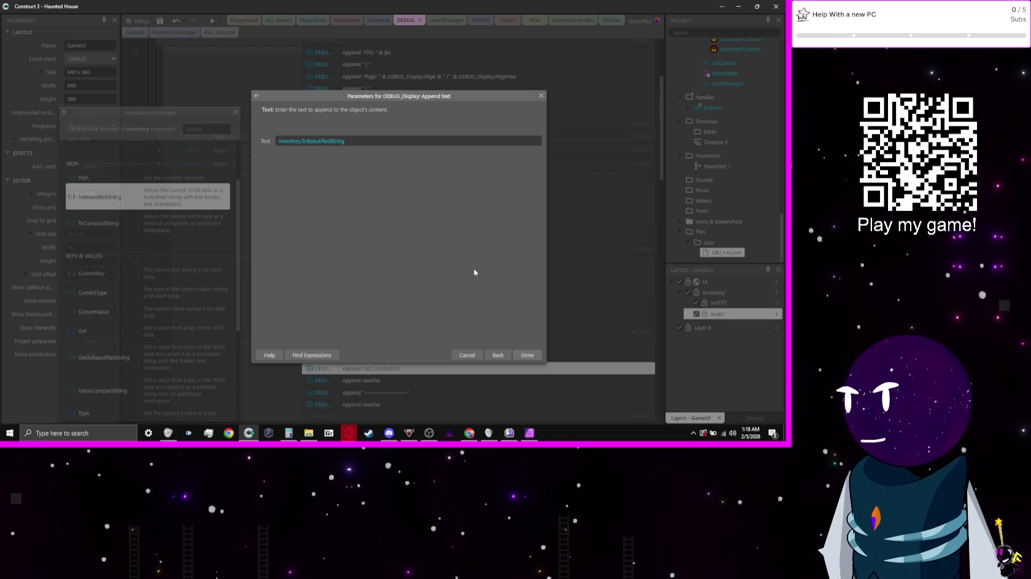
pyautogui.click(519, 356)
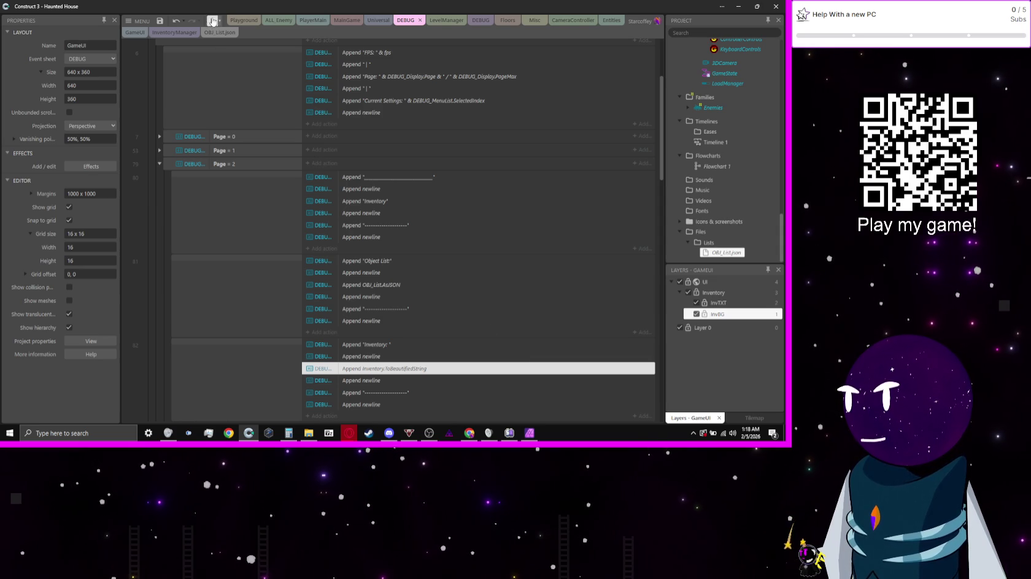
pyautogui.click(211, 21)
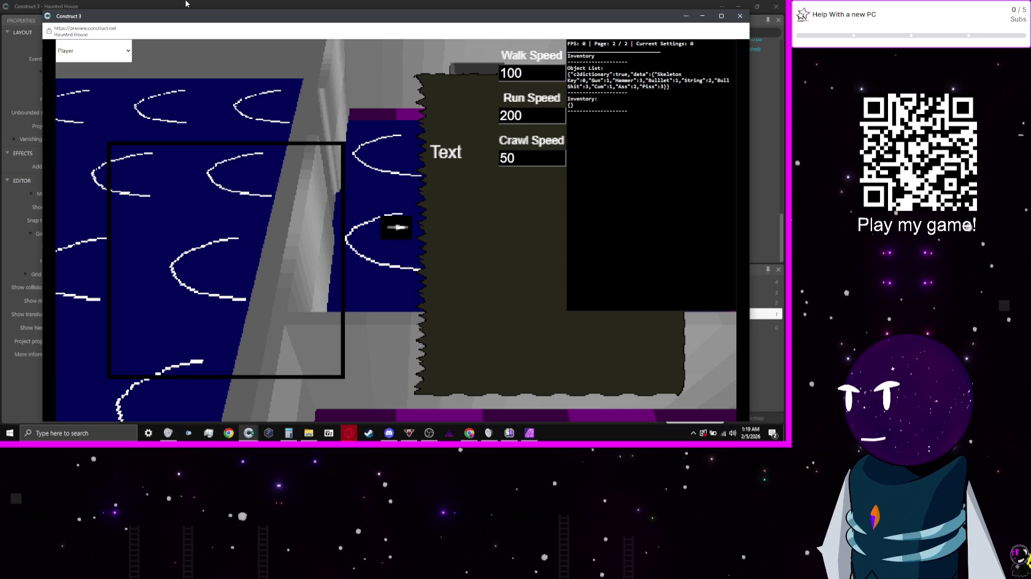
pyautogui.click(203, 12)
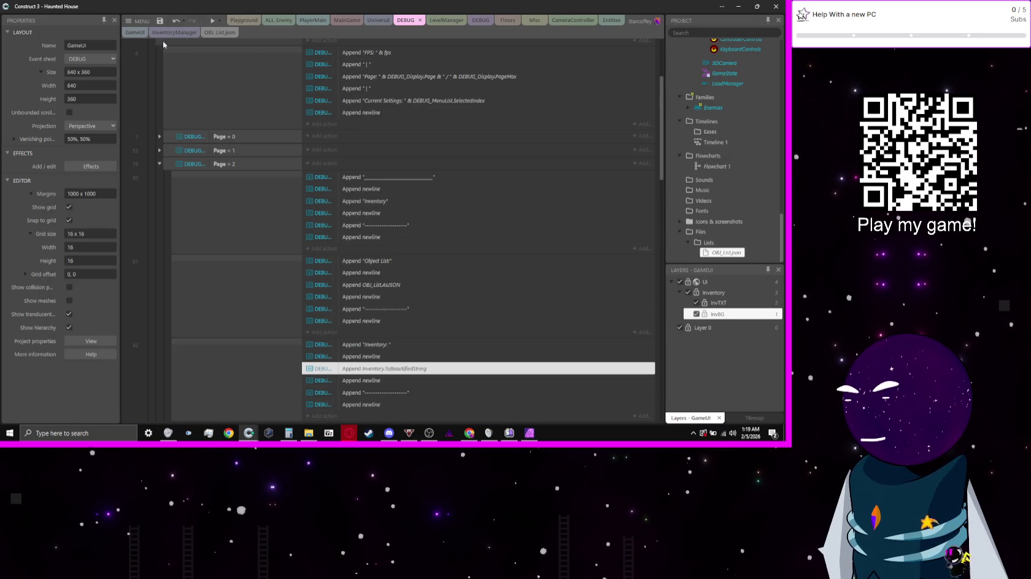
pyautogui.click(220, 32)
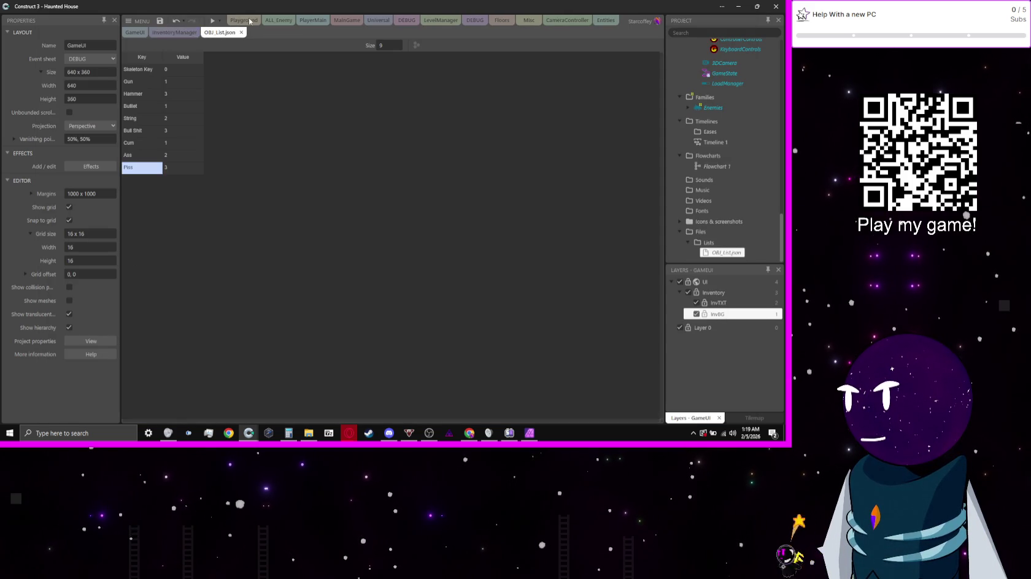
# - Switch through the DEBUG layout and LevelManager tabs to the DEBUG event sheet and edit the Numpad 0 Items action
pyautogui.click(474, 20)
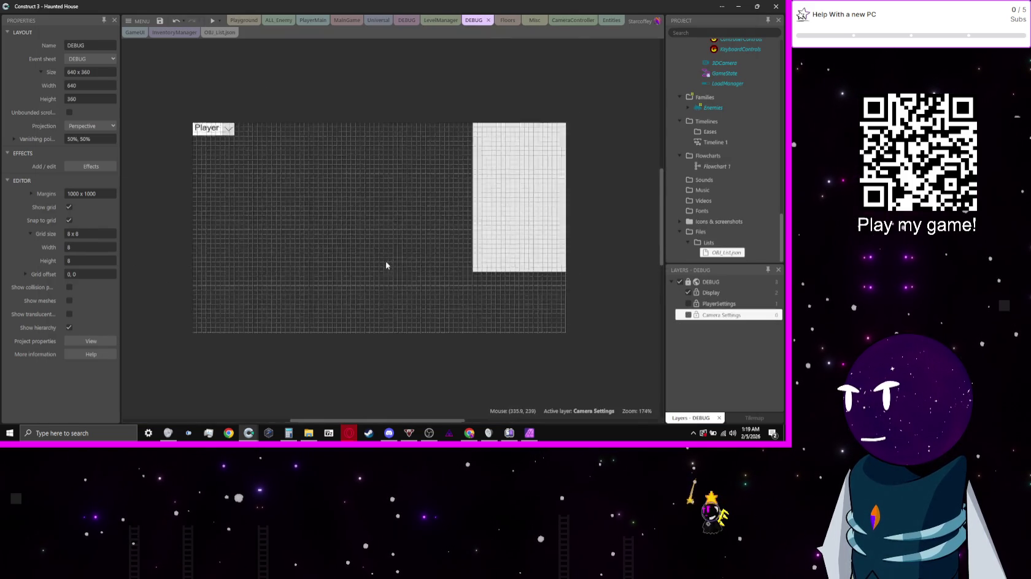
pyautogui.click(439, 21)
pyautogui.click(407, 20)
pyautogui.scroll(-10, 282, 220)
pyautogui.scroll(-5, 281, 218)
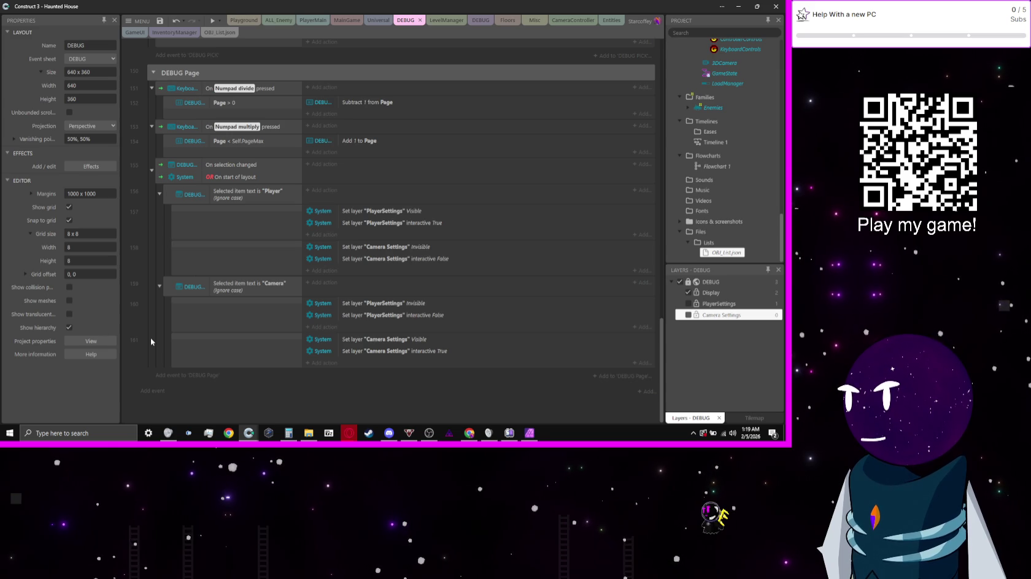
pyautogui.scroll(5, 151, 342)
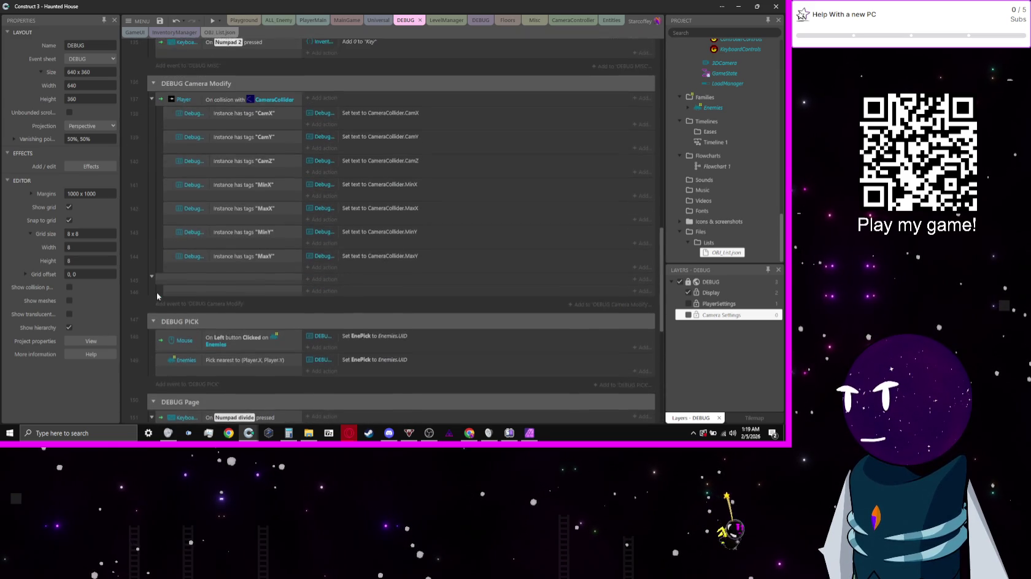
pyautogui.doubleClick(373, 158)
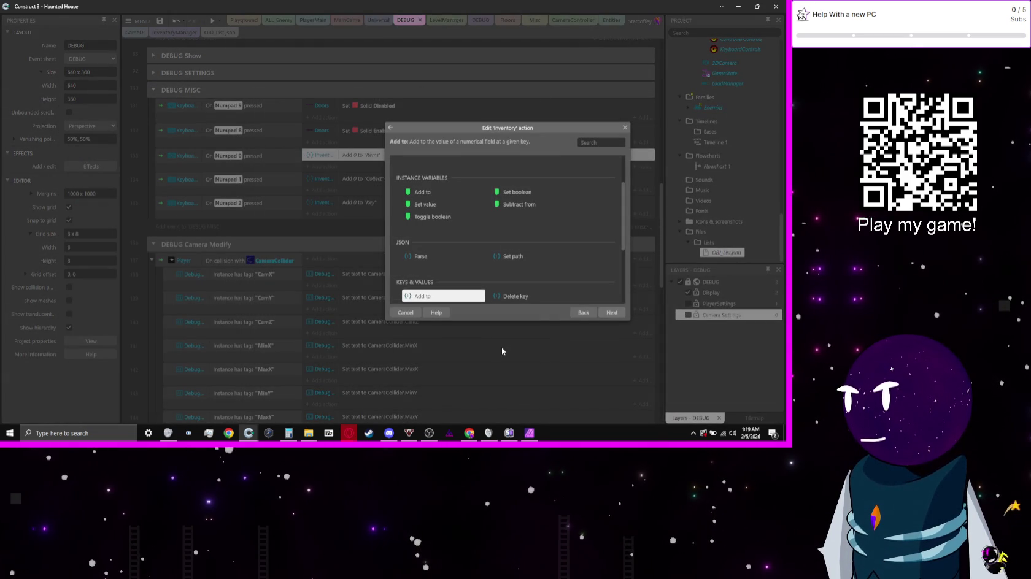
# - Make the Numpad 0 action insert 0 into the "items" array instead of adding
pyautogui.scroll(-3, 582, 238)
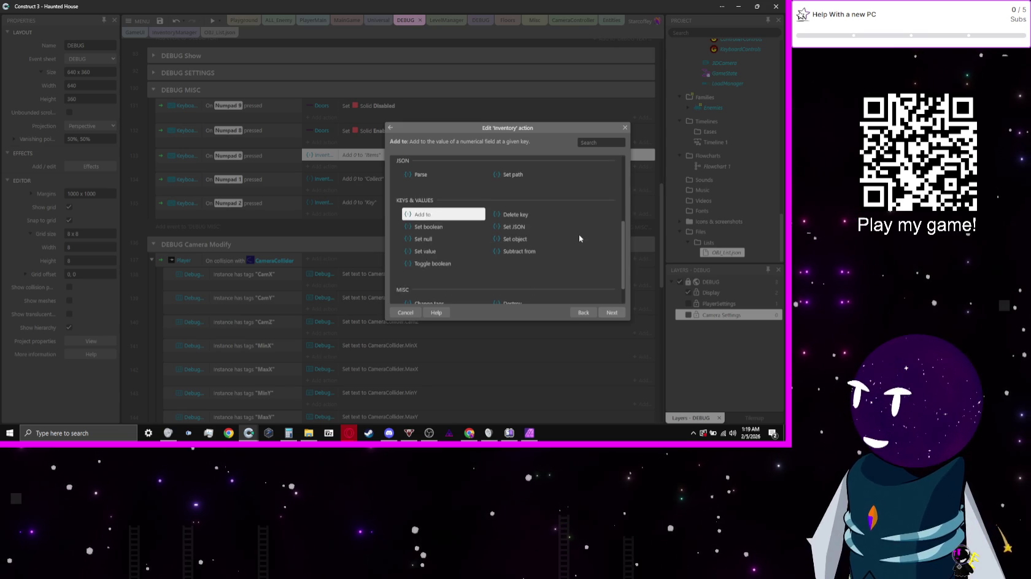
pyautogui.scroll(3, 451, 260)
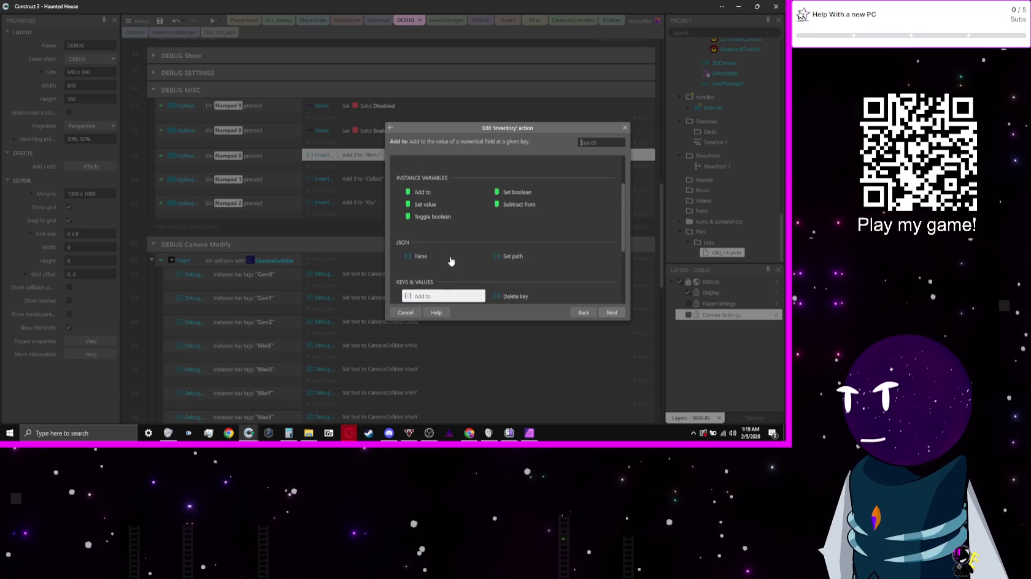
pyautogui.scroll(2, 451, 261)
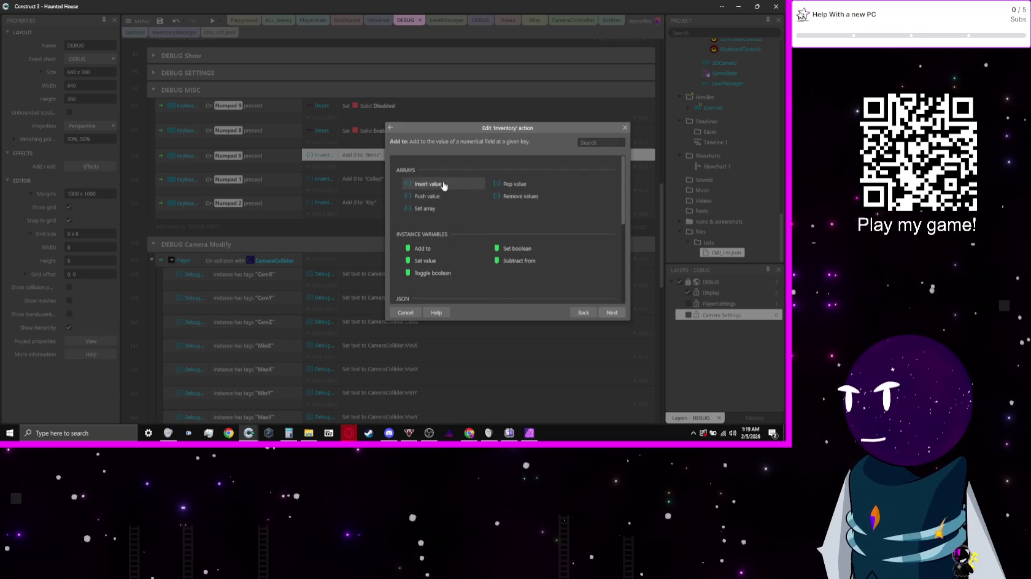
pyautogui.doubleClick(444, 186)
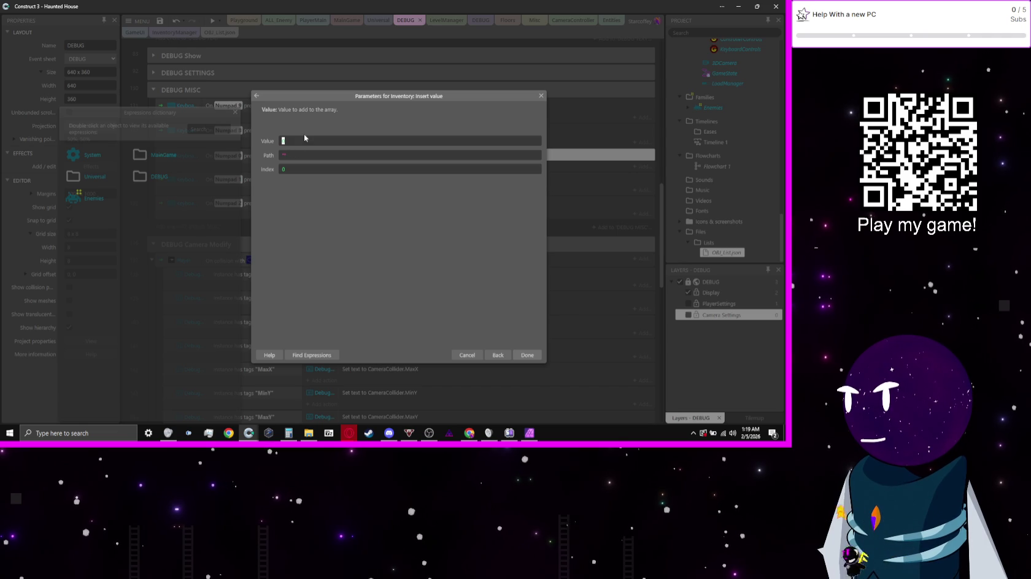
pyautogui.click(285, 154)
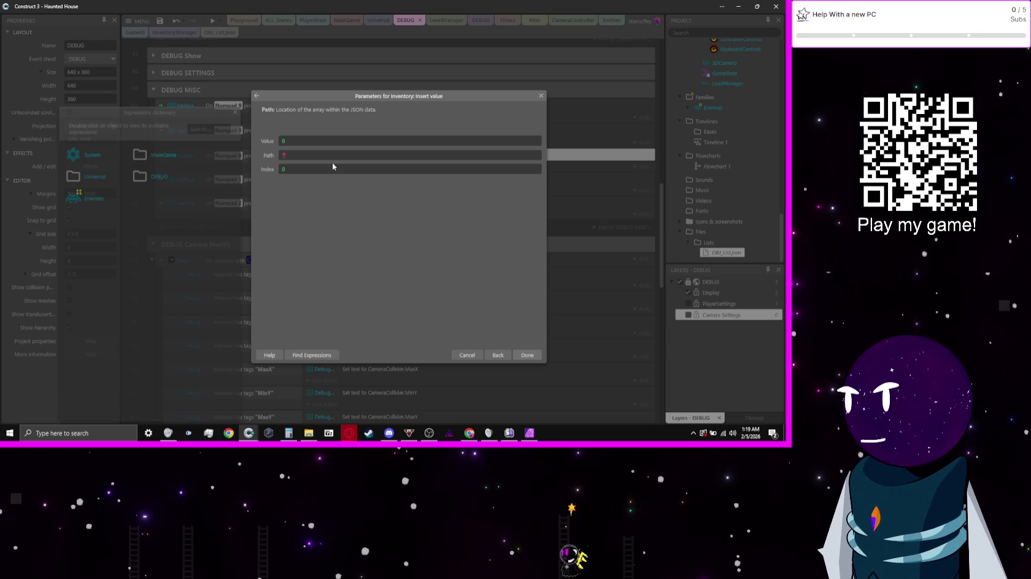
pyautogui.write('items')
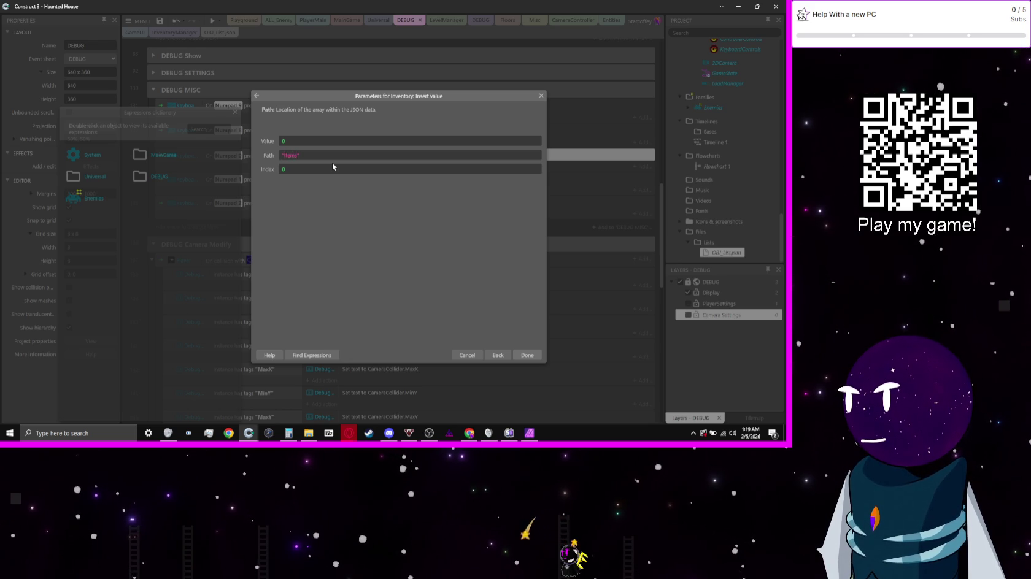
pyautogui.press('Return')
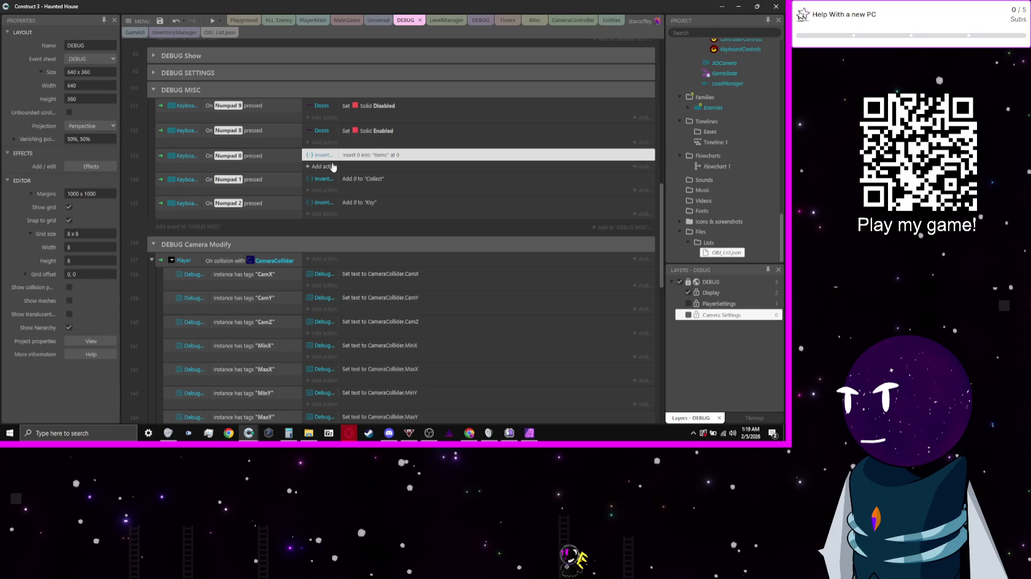
# - Copy the insert action to Numpad 1, delete the old Add to actions, and set path "collect"
pyautogui.press('Down')
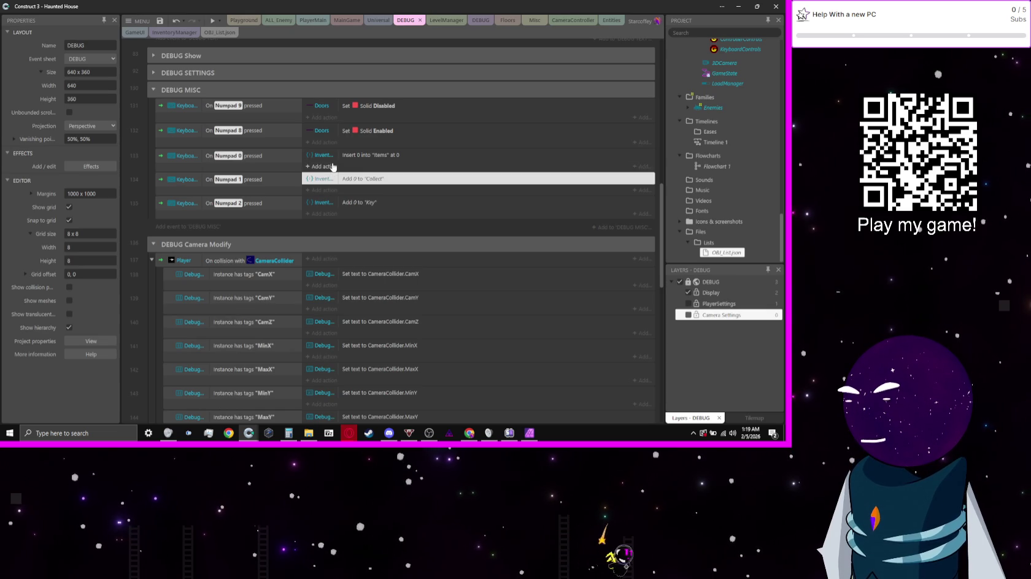
pyautogui.press('Return')
pyautogui.press('Return')
pyautogui.moveTo(371, 155); pyautogui.dragTo(391, 222)
pyautogui.keyDown('ctrl'); pyautogui.click(372, 179); pyautogui.keyUp('ctrl')
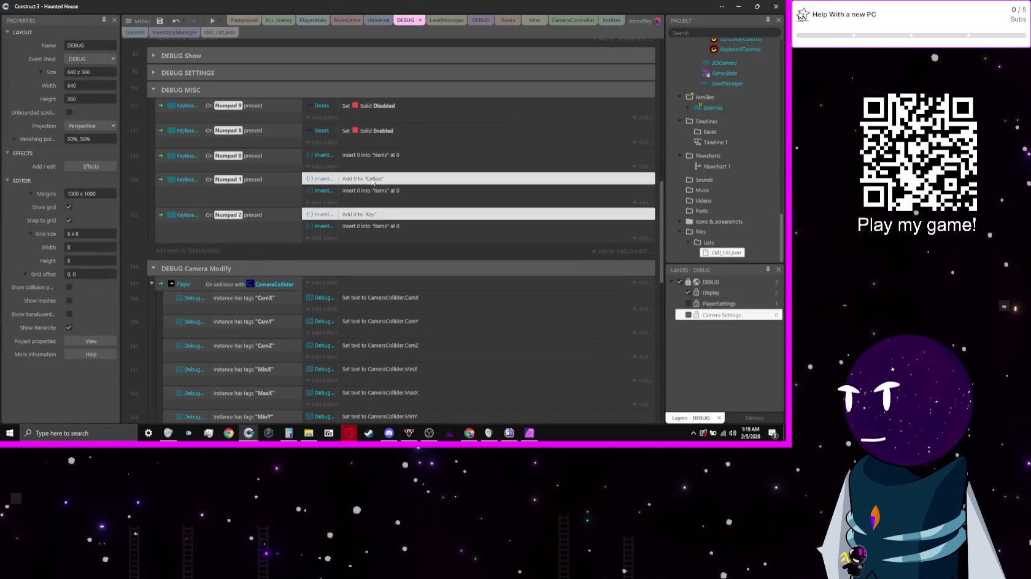
pyautogui.press('Delete')
pyautogui.doubleClick(376, 178)
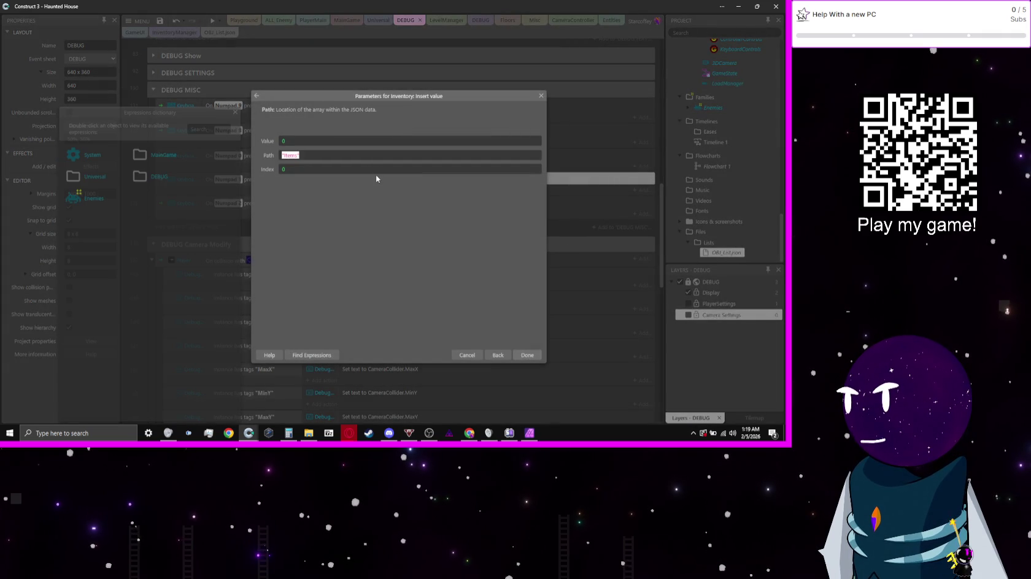
pyautogui.write('"collect')
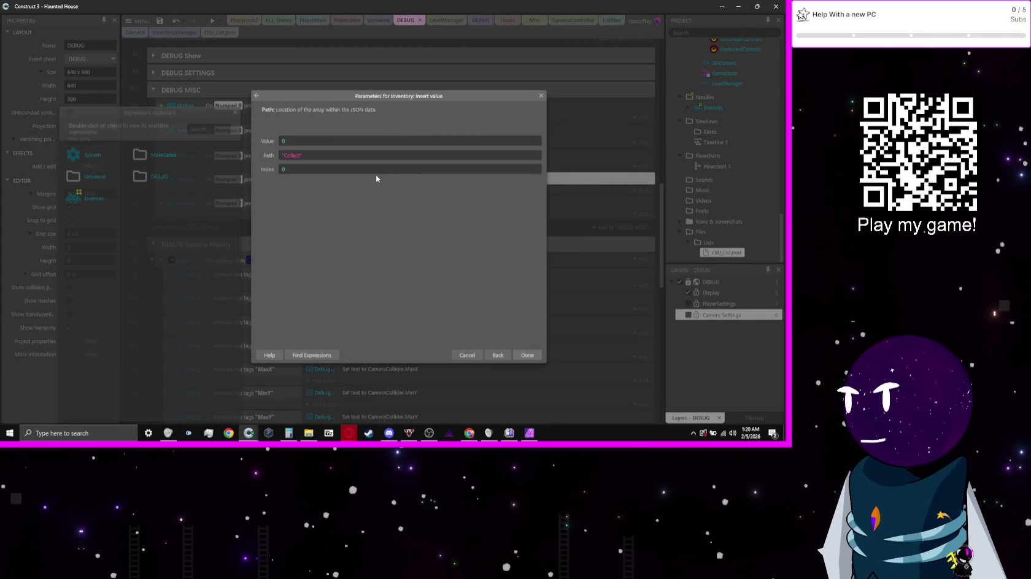
pyautogui.write('"')
pyautogui.press('Return')
# - Set the Numpad 2 insert action's path to "Key" and run a preview
pyautogui.press('Down')
pyautogui.press('Return')
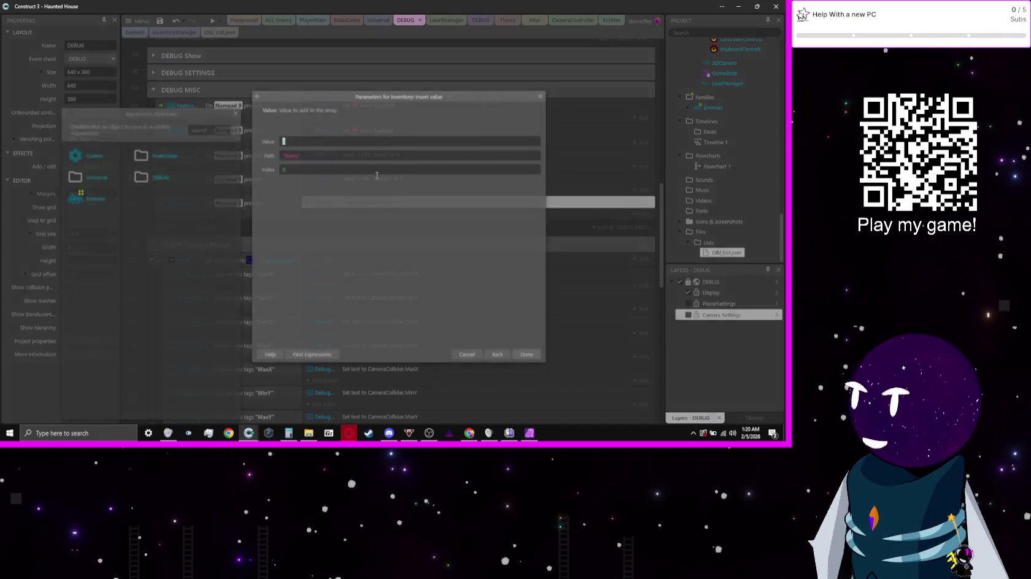
pyautogui.write('"')
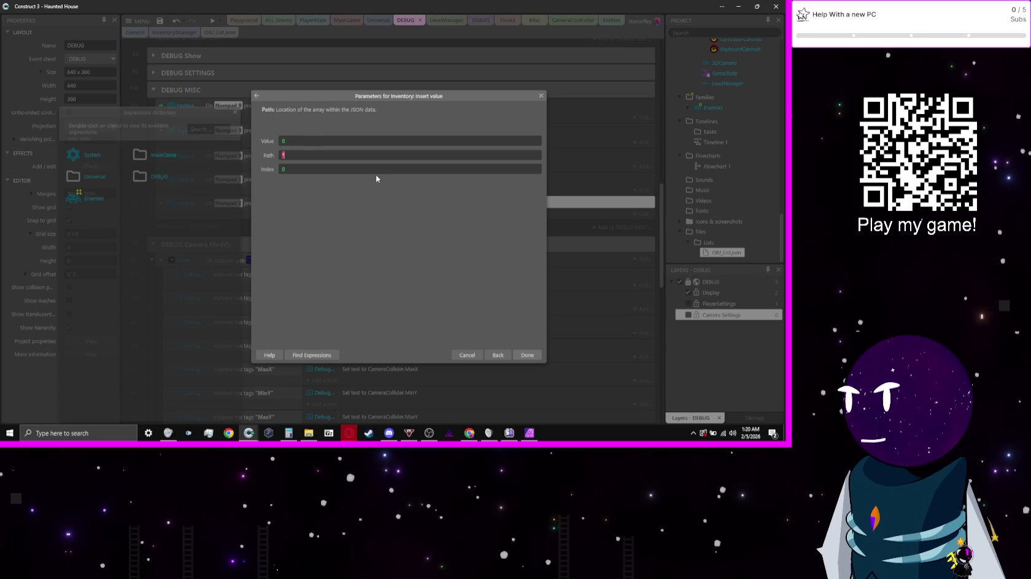
pyautogui.write('Key')
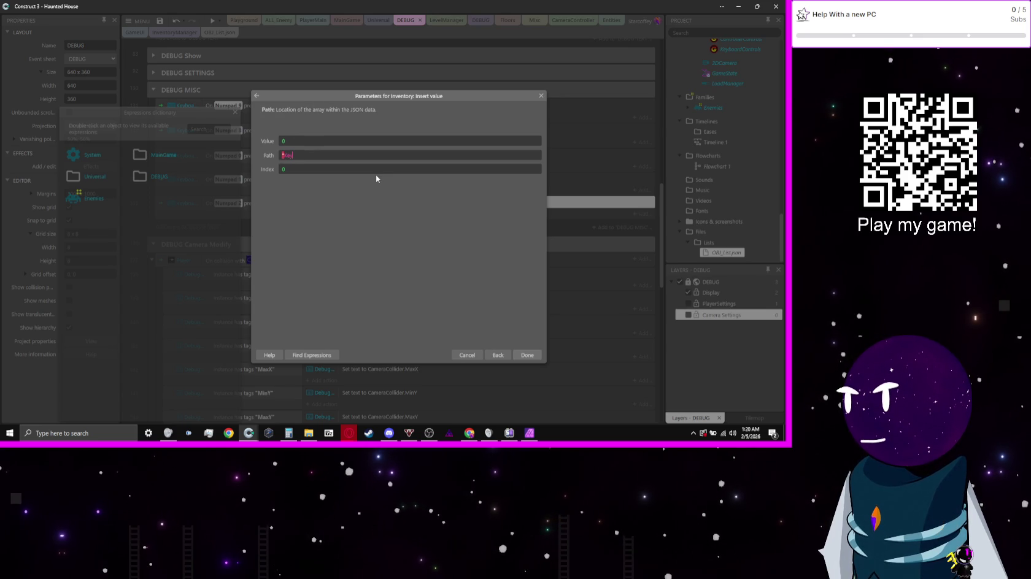
pyautogui.write('"')
pyautogui.press('Return')
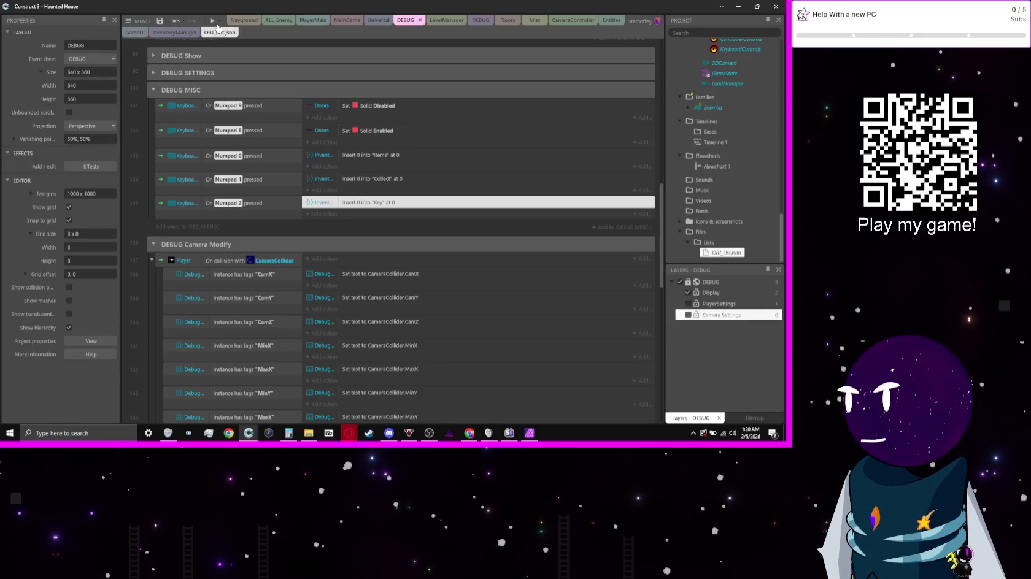
pyautogui.click(210, 21)
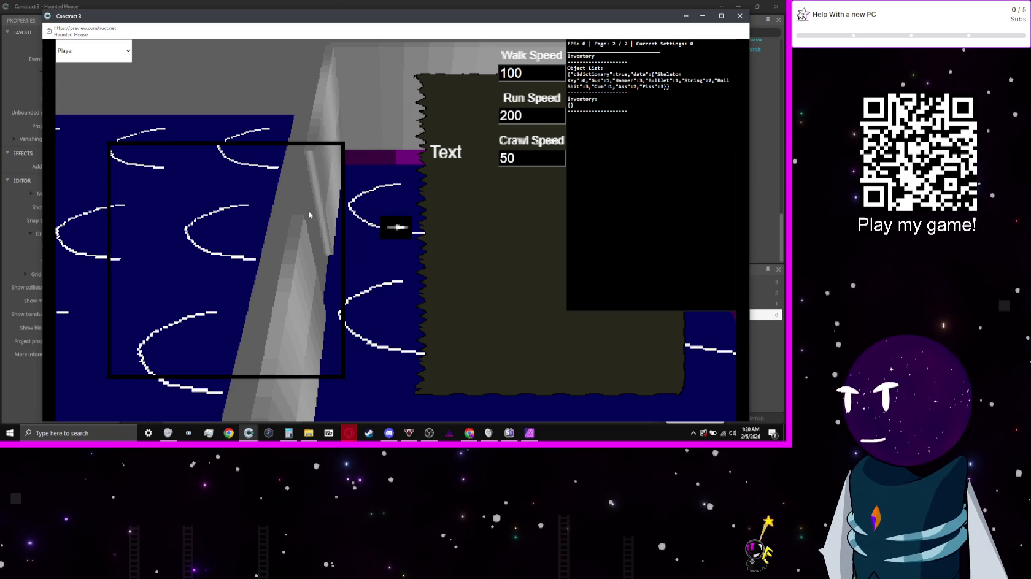
pyautogui.hotkey('alt', 'F4')
pyautogui.click(357, 157)
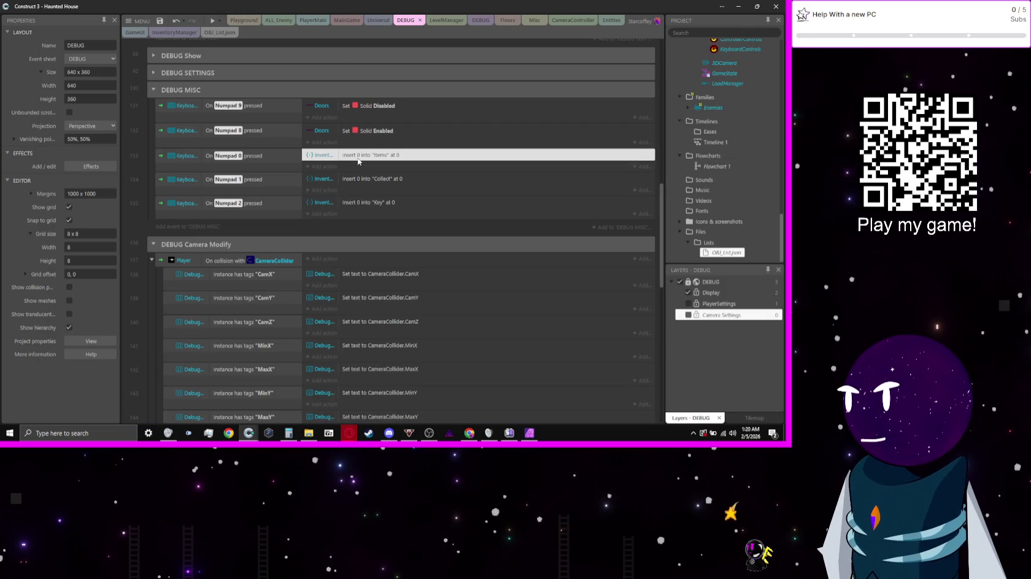
# - Review the Items Insert value and Set path actions, cancel without changes, and show the preview options
pyautogui.doubleClick(342, 159)
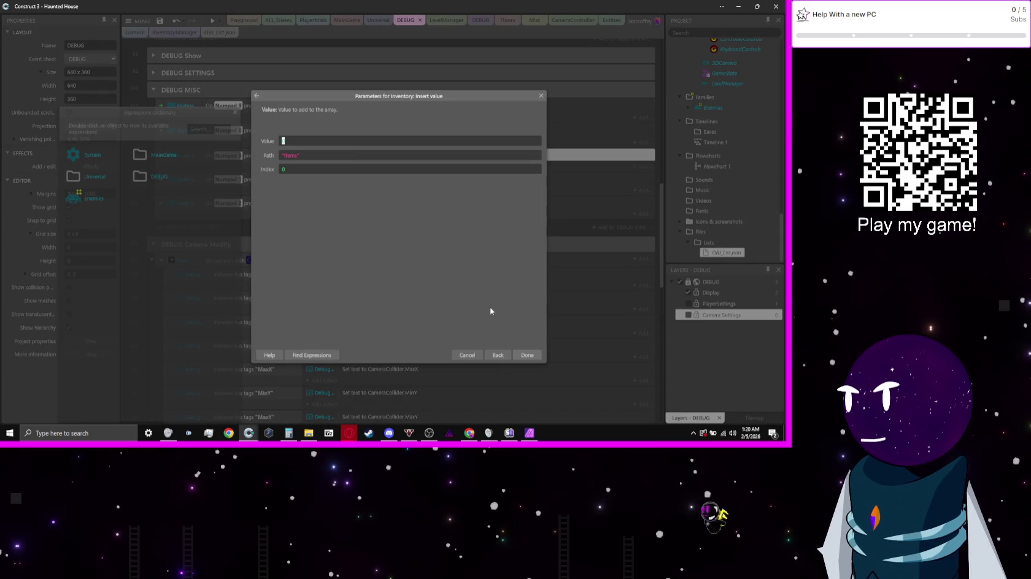
pyautogui.click(499, 357)
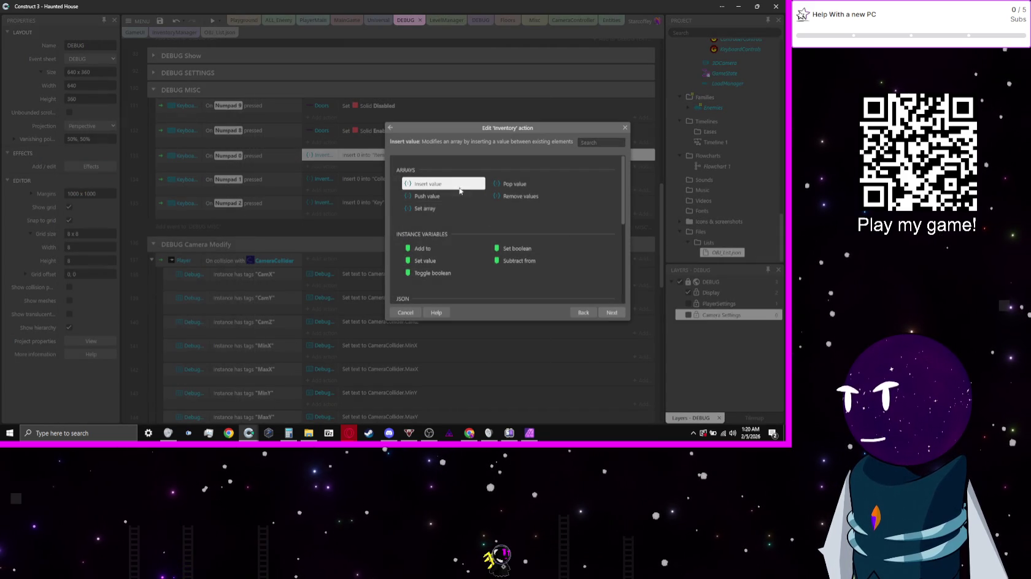
pyautogui.doubleClick(459, 188)
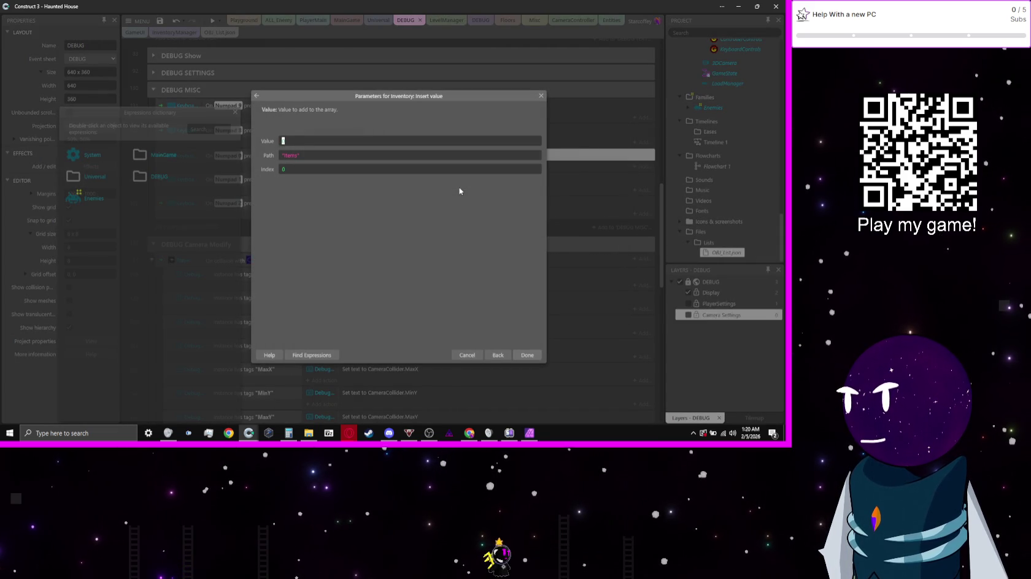
pyautogui.click(497, 356)
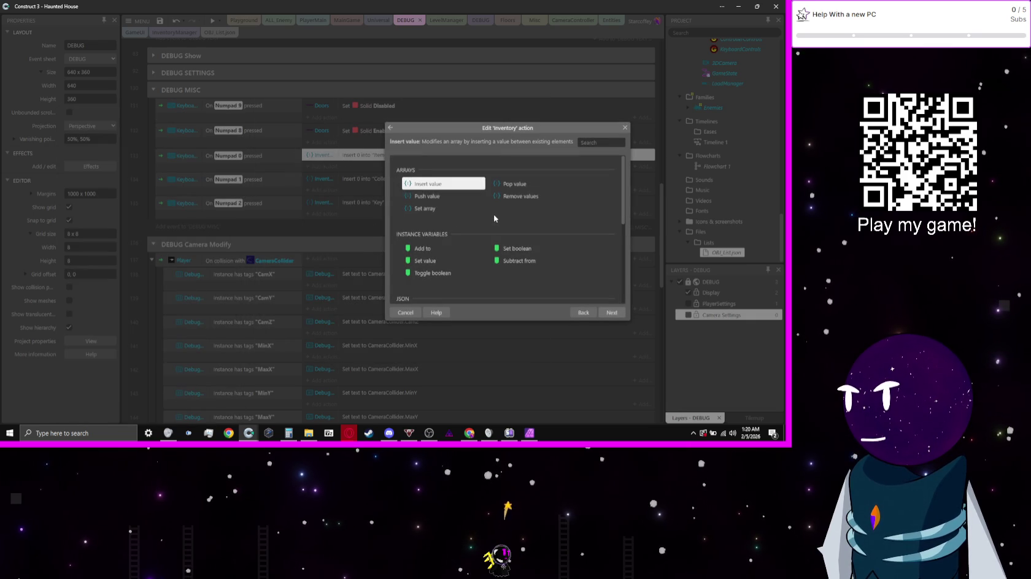
pyautogui.scroll(-4, 510, 217)
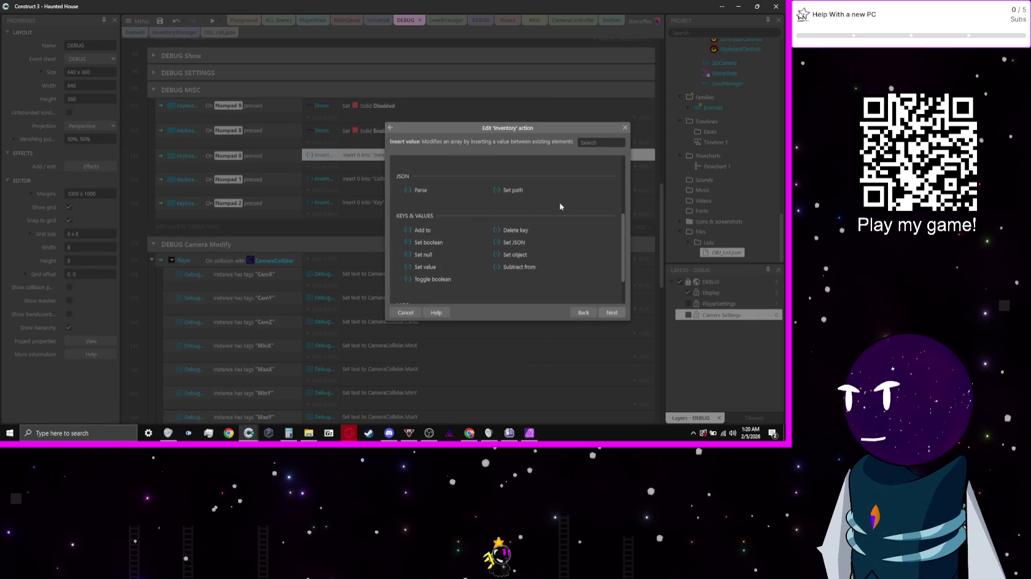
pyautogui.scroll(-2, 558, 208)
pyautogui.scroll(3, 563, 208)
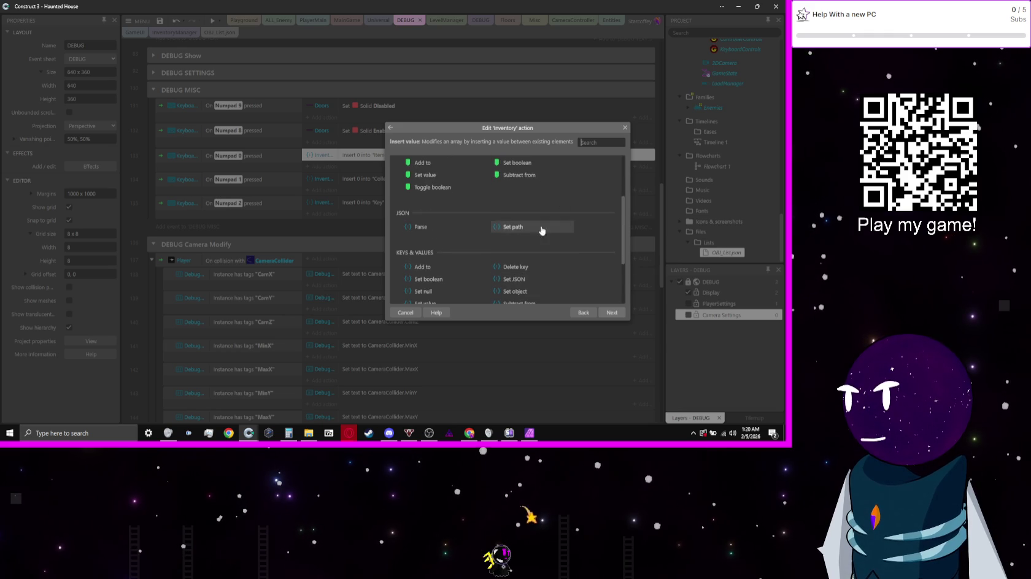
pyautogui.click(543, 227)
pyautogui.scroll(2, 573, 224)
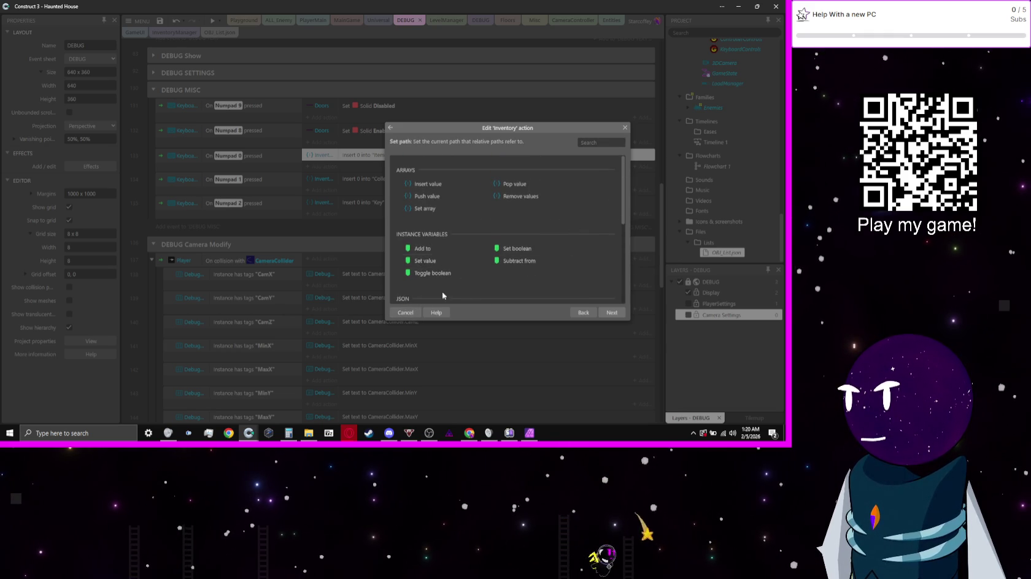
pyautogui.click(405, 312)
pyautogui.click(219, 21)
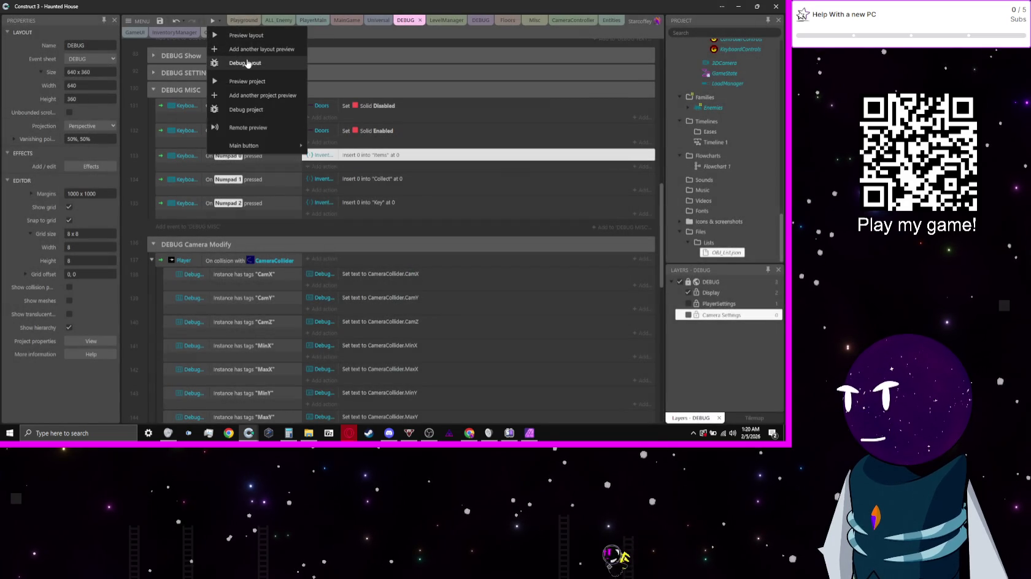
pyautogui.click(247, 63)
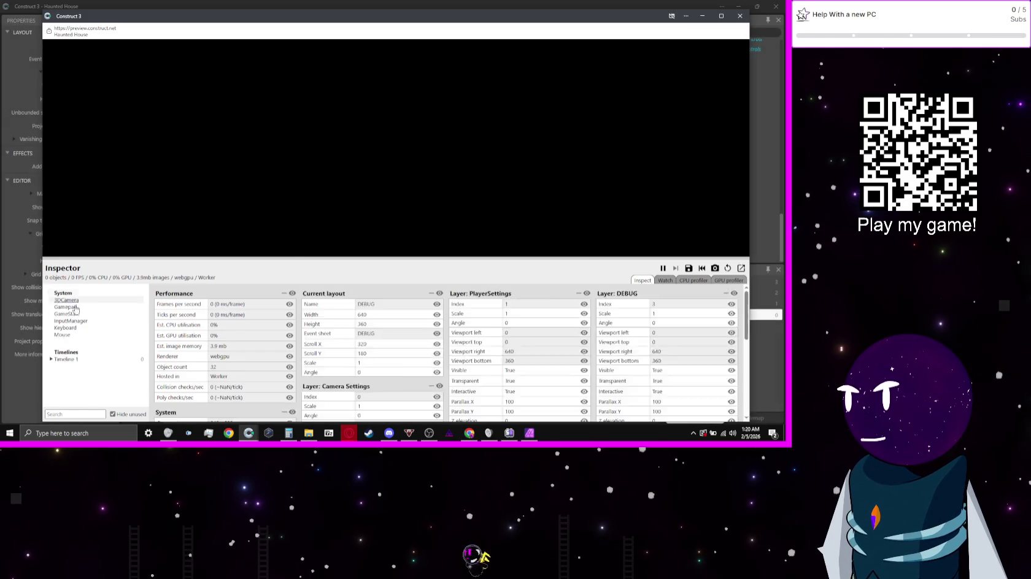
pyautogui.scroll(-5, 81, 362)
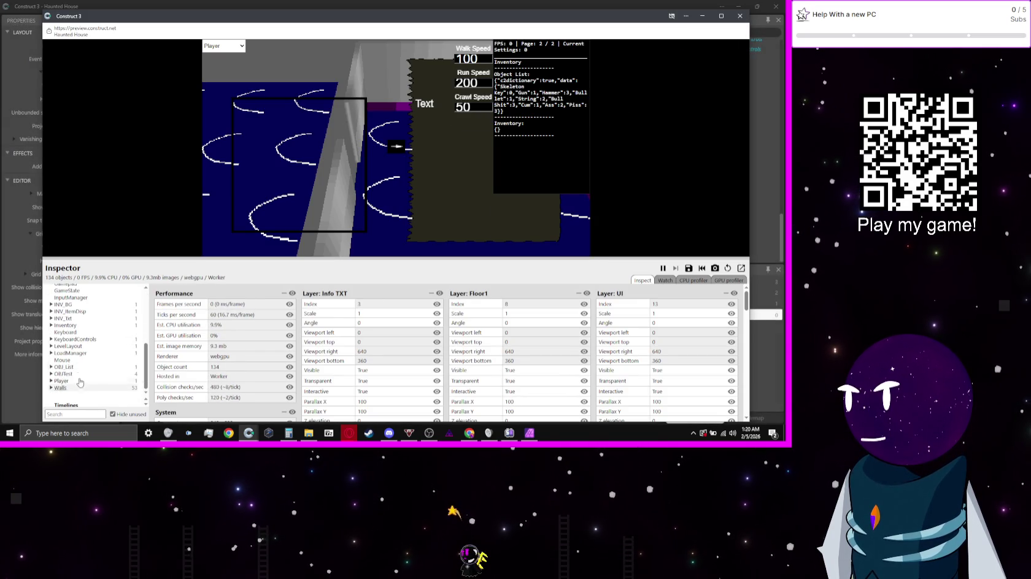
pyautogui.click(65, 325)
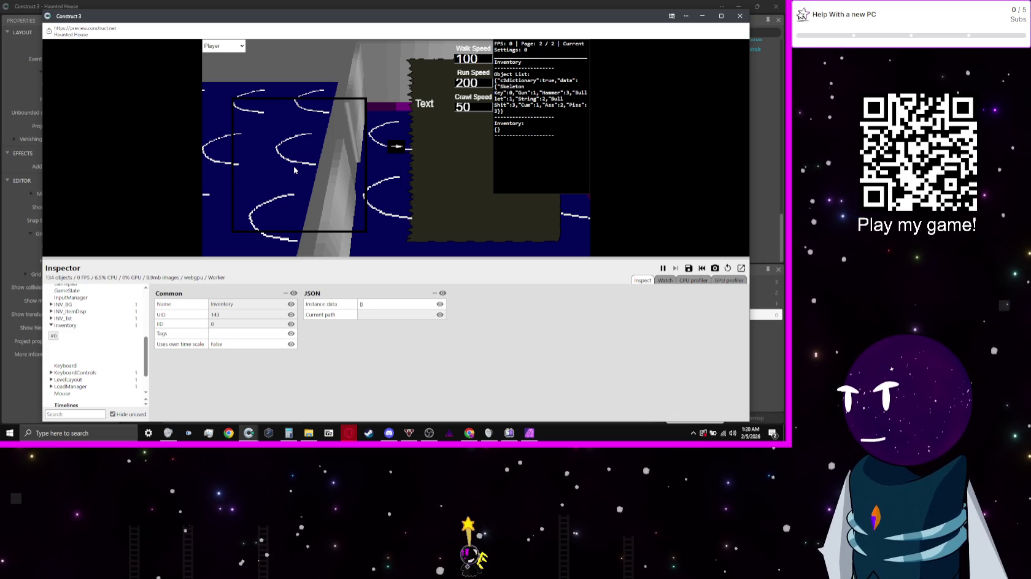
pyautogui.hotkey('alt', 'F4')
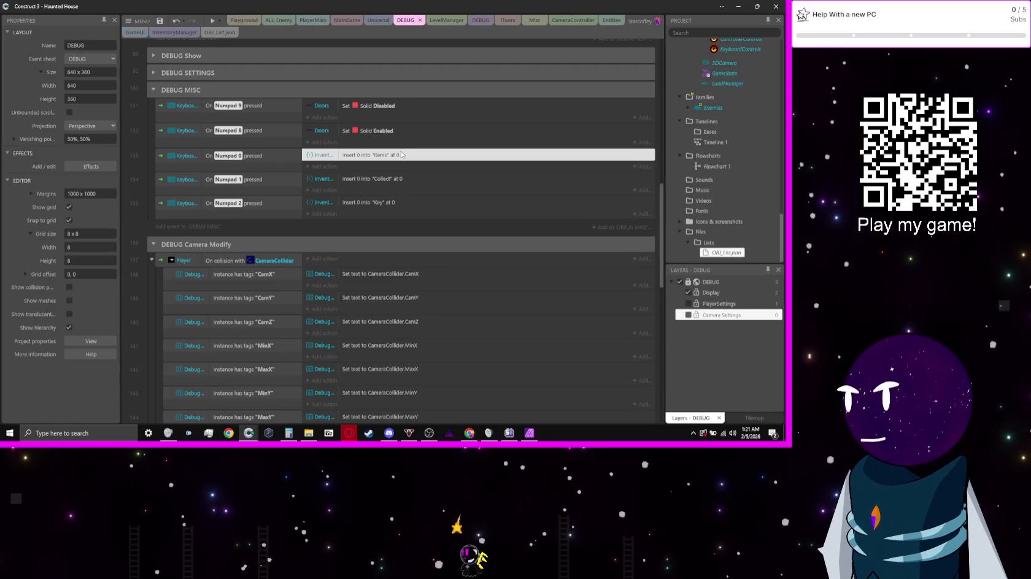
pyautogui.doubleClick(405, 155)
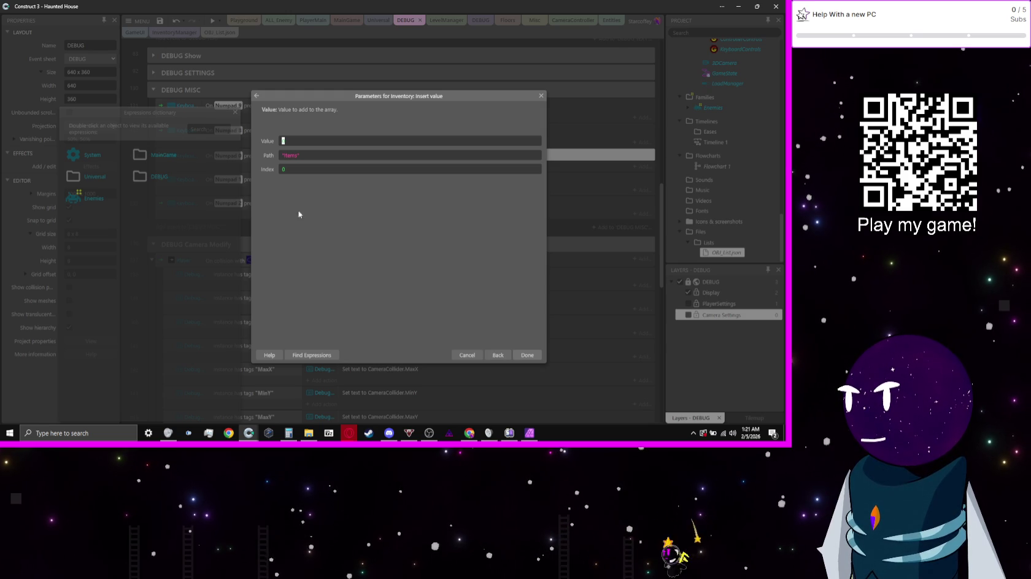
# - Change the Numpad 0 insert path to "Inventory.Items", close the preview, and reopen the action
pyautogui.click(287, 156)
pyautogui.write('inventory.')
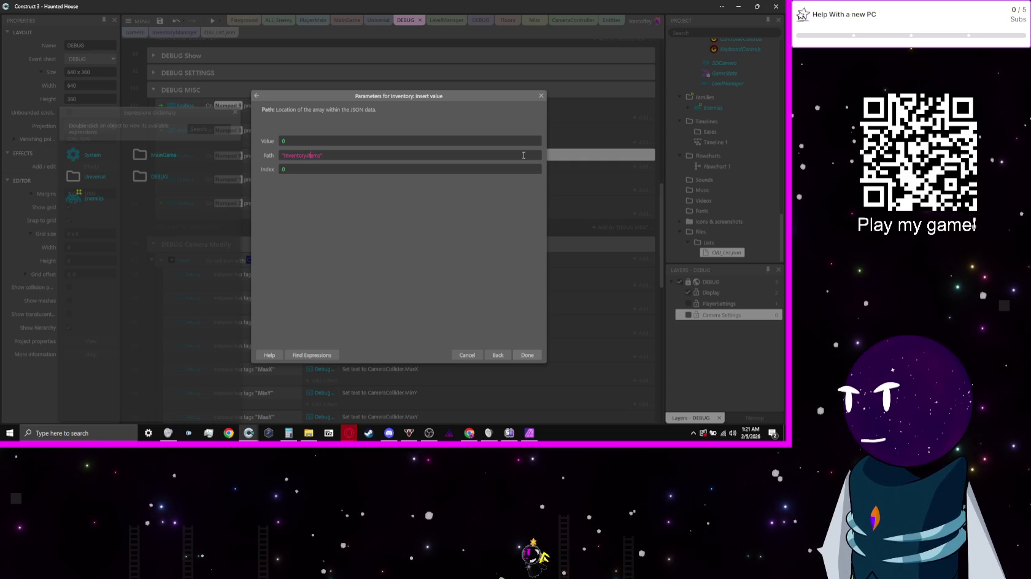
pyautogui.press('Return')
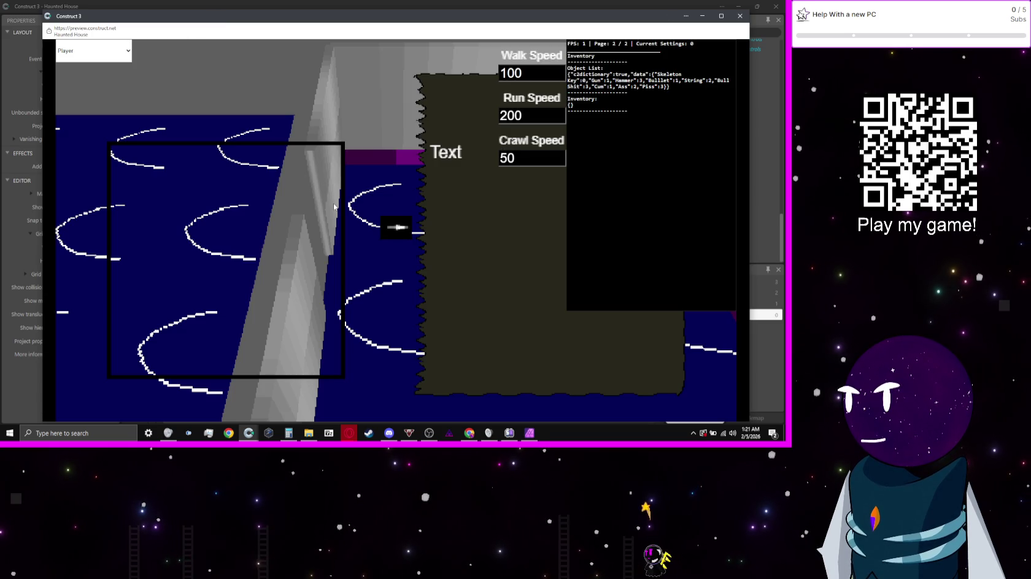
pyautogui.hotkey('alt', 'F4')
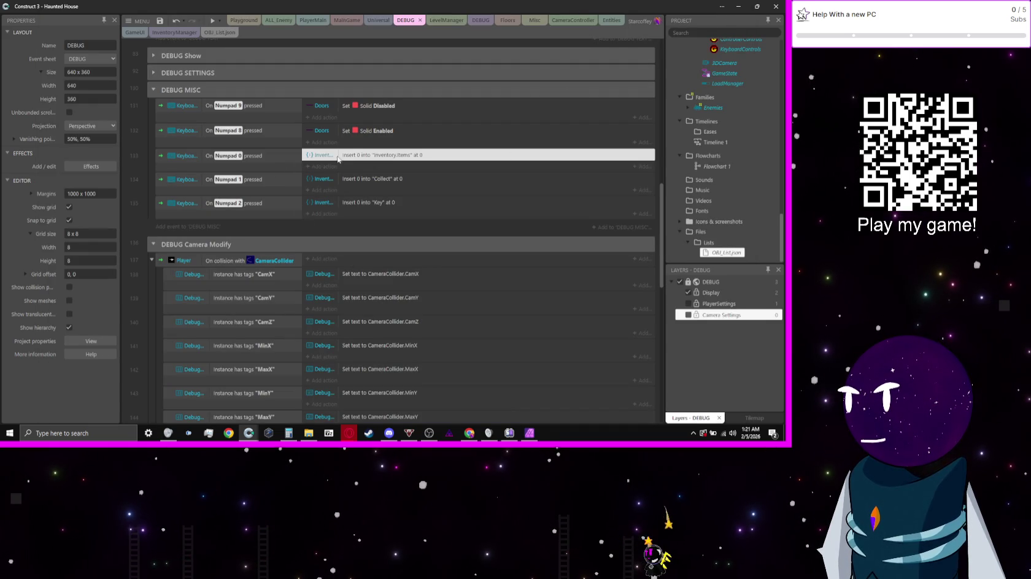
pyautogui.doubleClick(365, 156)
# - Compare the Push value, Set object and Set JSON actions, then switch the Numpad 0 action to Set path
pyautogui.click(497, 353)
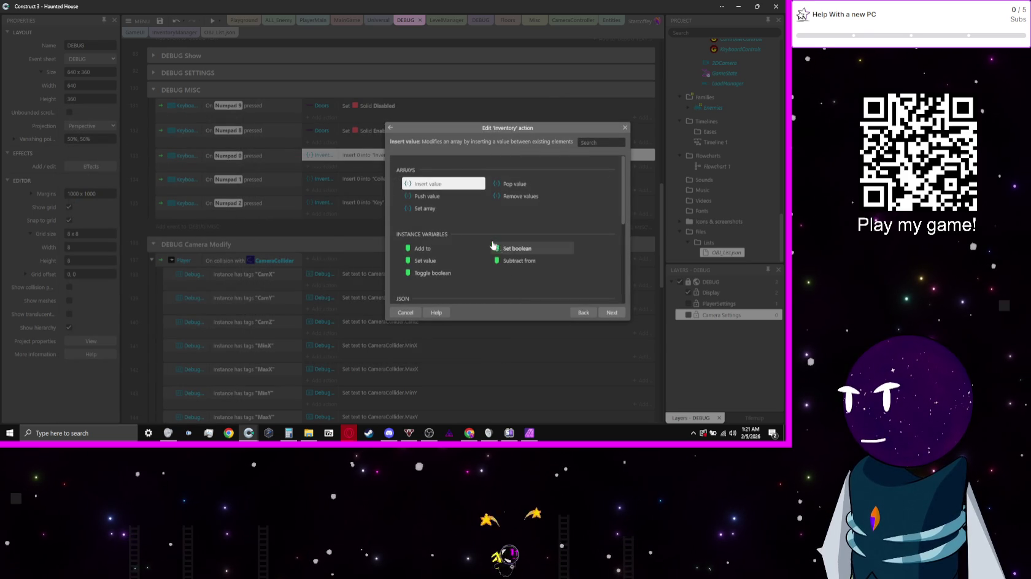
pyautogui.click(434, 198)
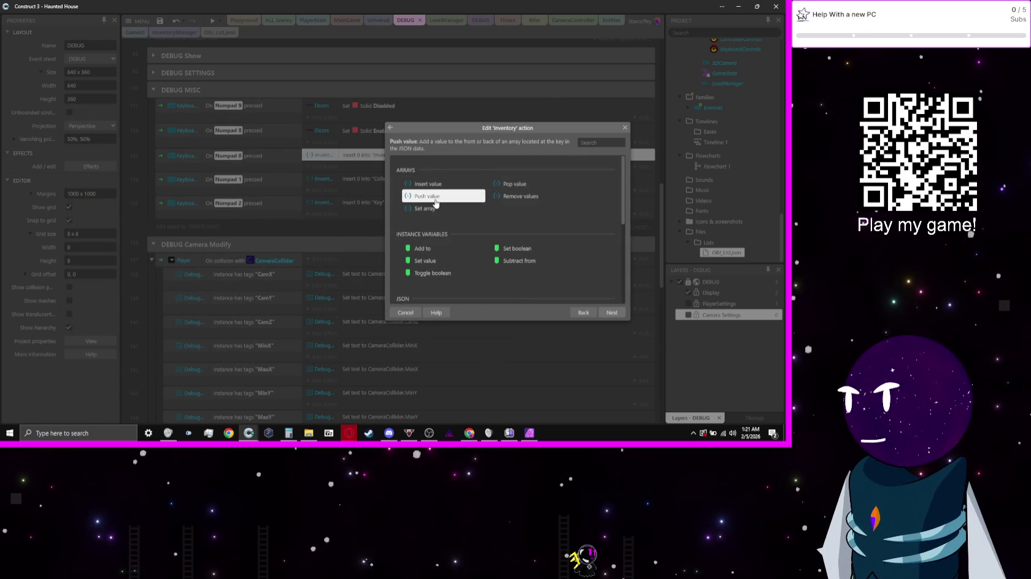
pyautogui.scroll(-1, 437, 204)
pyautogui.scroll(-3, 438, 204)
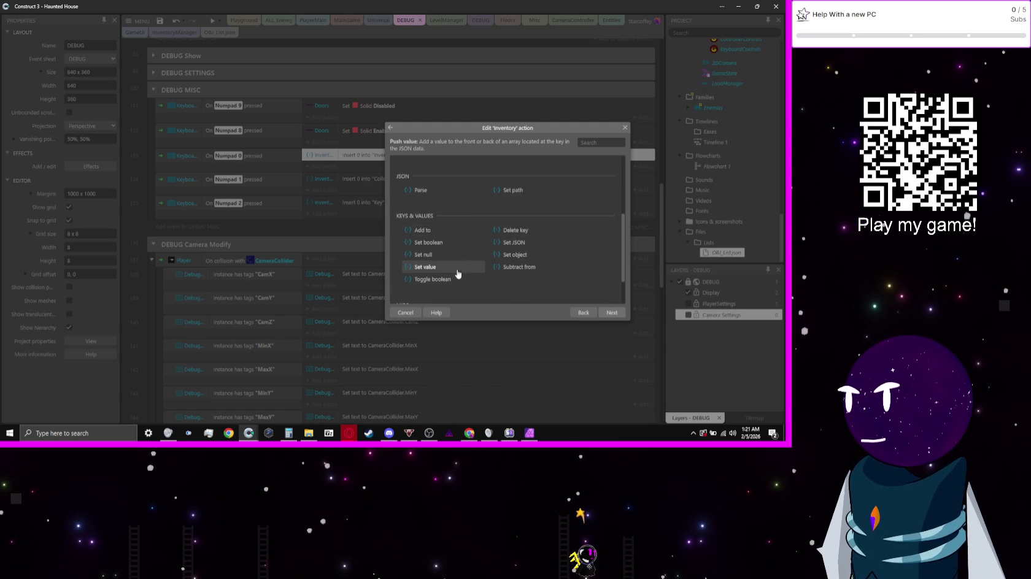
pyautogui.click(523, 258)
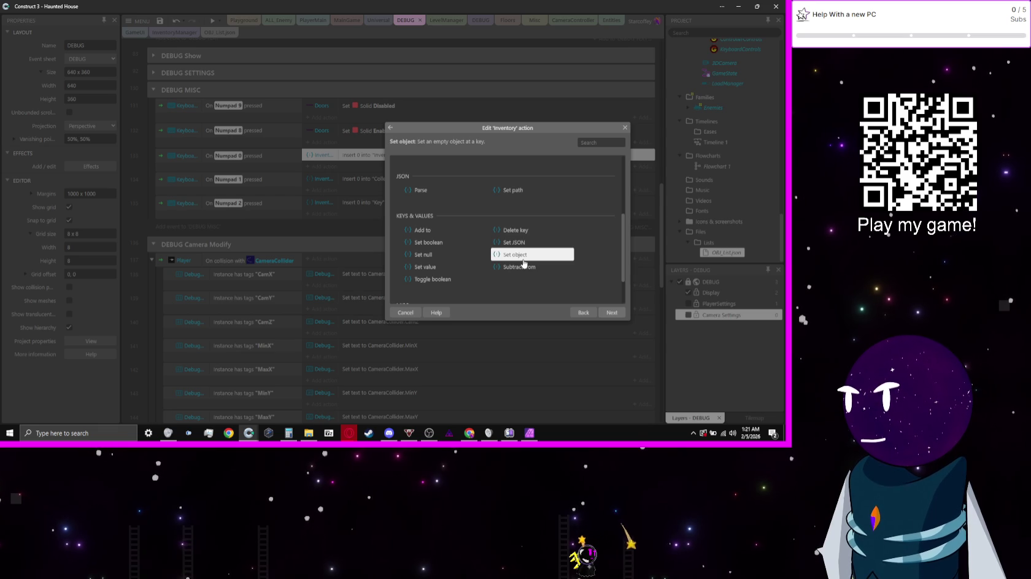
pyautogui.click(517, 244)
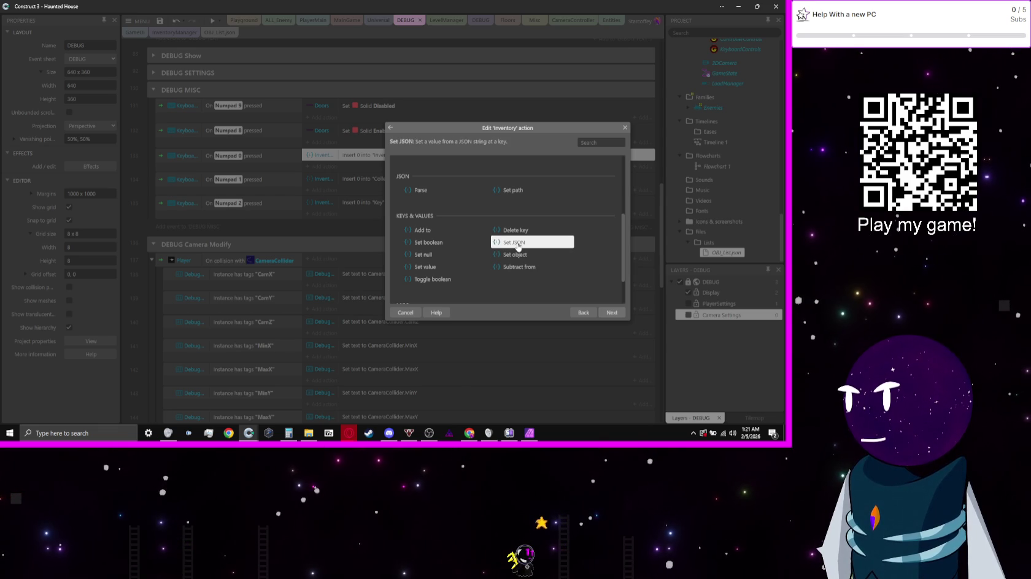
pyautogui.doubleClick(518, 244)
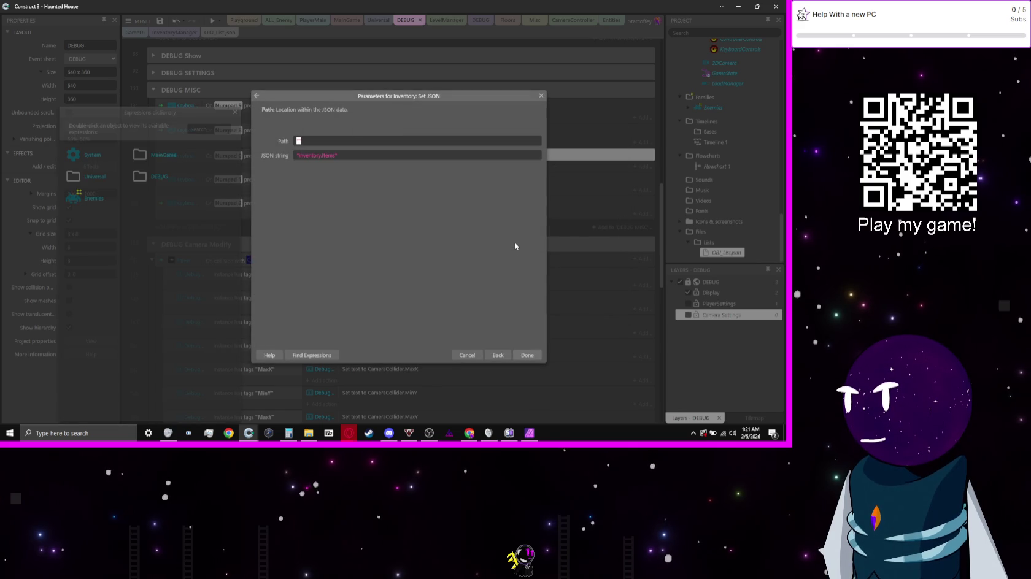
pyautogui.click(498, 356)
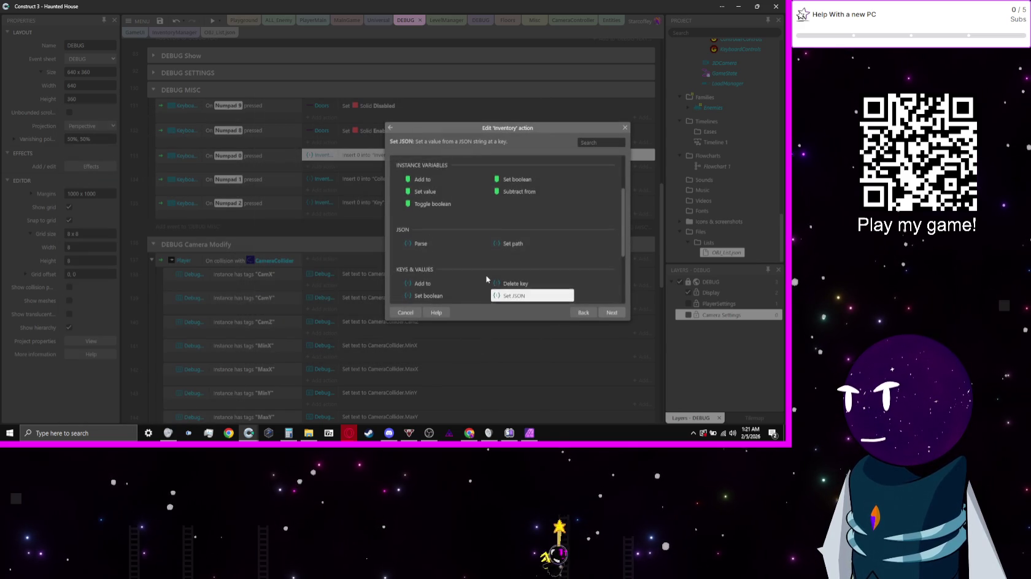
pyautogui.scroll(-2, 487, 279)
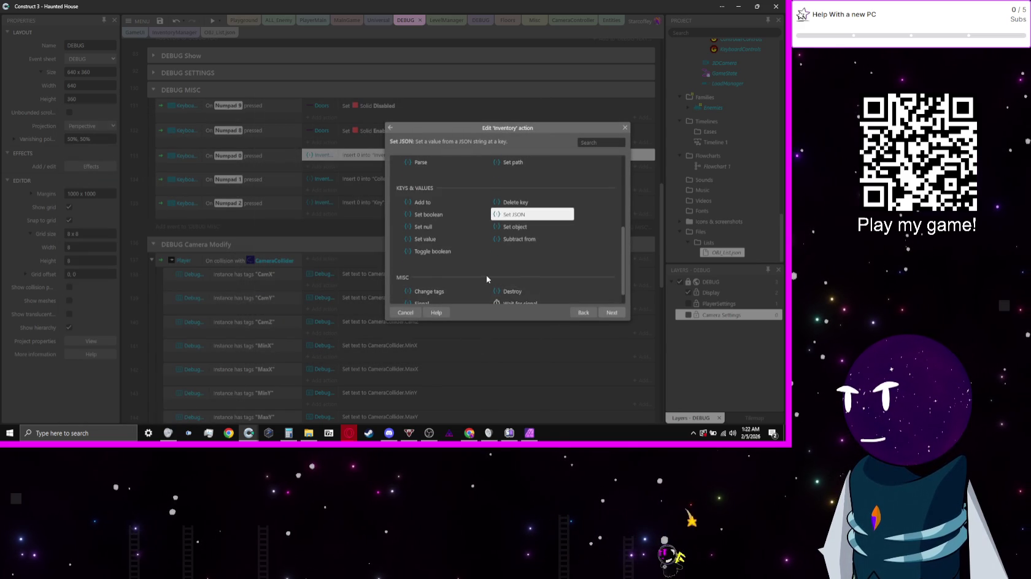
pyautogui.scroll(2, 485, 275)
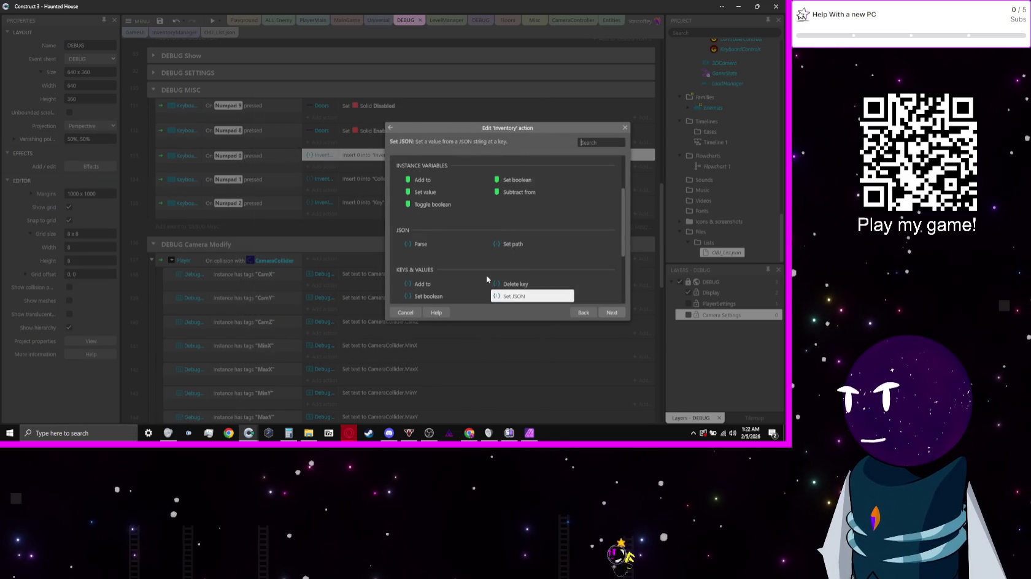
pyautogui.doubleClick(498, 245)
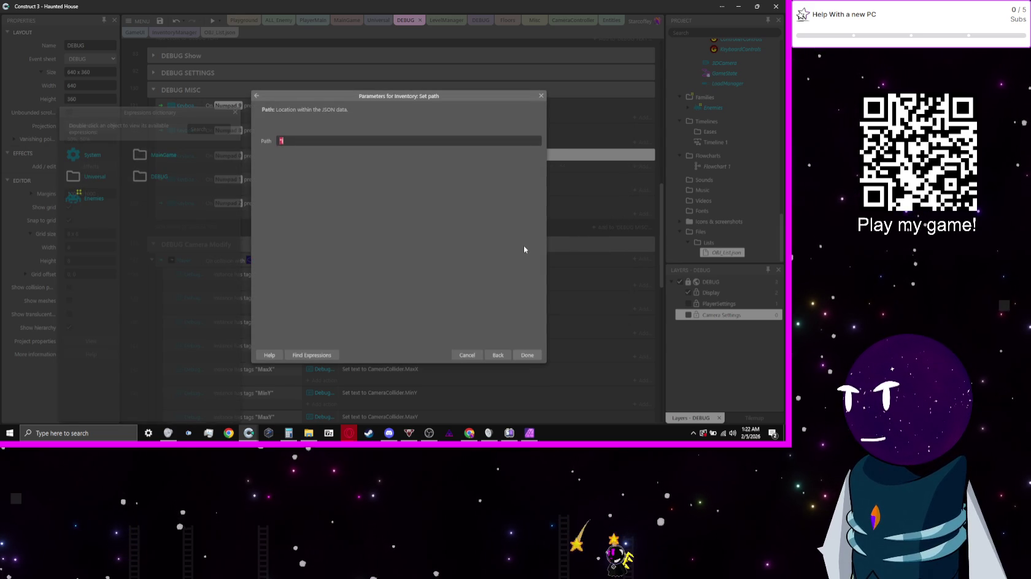
# - Set the JSON path to "Inventory" and change the Collect insert to insert 0 at the .item path
pyautogui.write('"Inventory.')
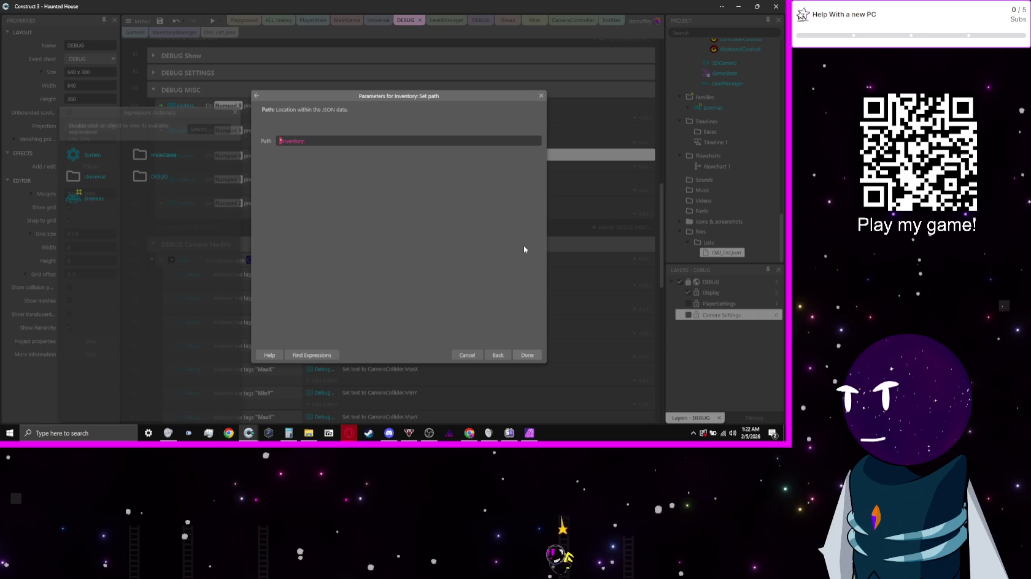
pyautogui.press('Return')
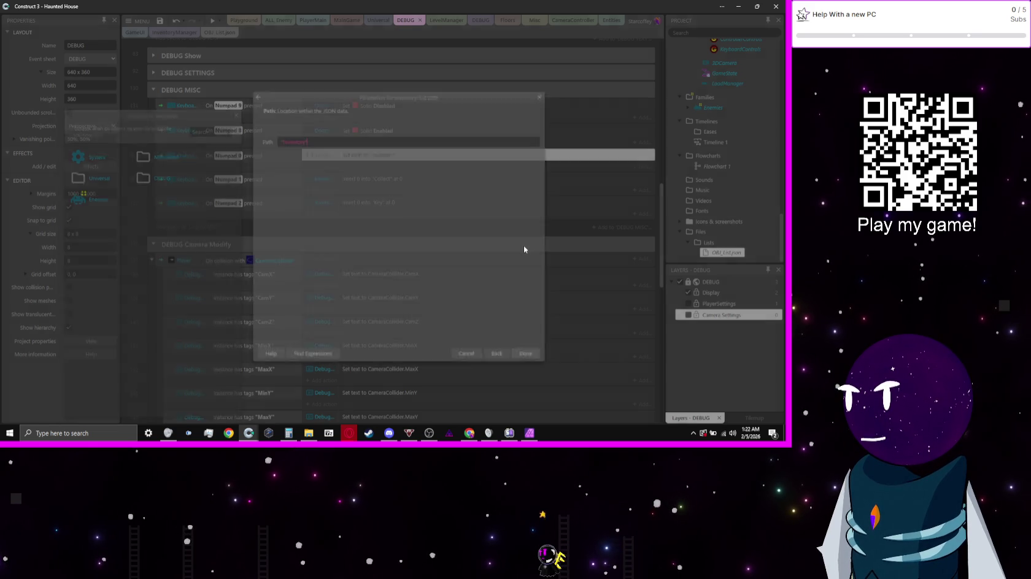
pyautogui.doubleClick(366, 178)
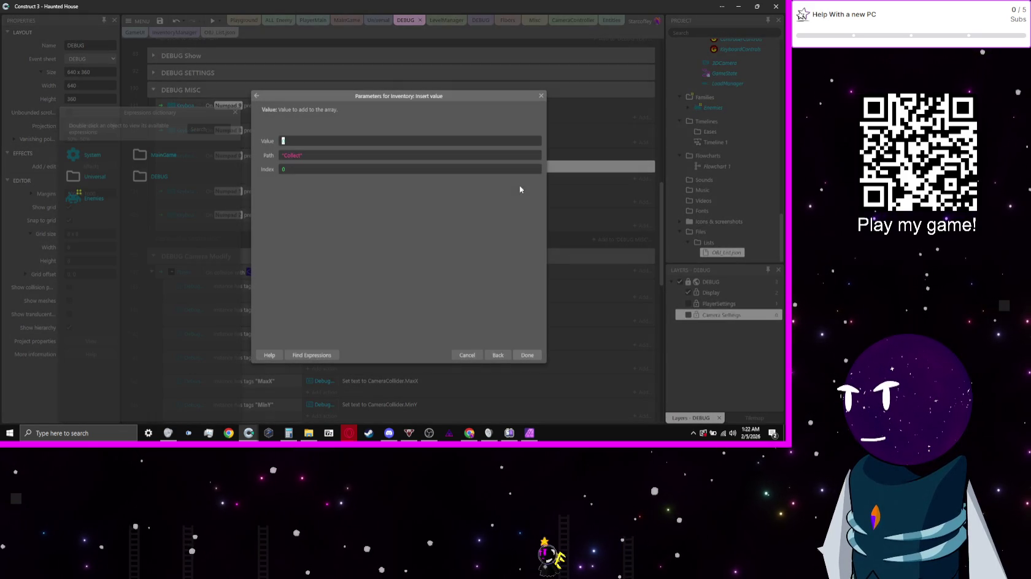
pyautogui.write('0')
pyautogui.click(313, 157)
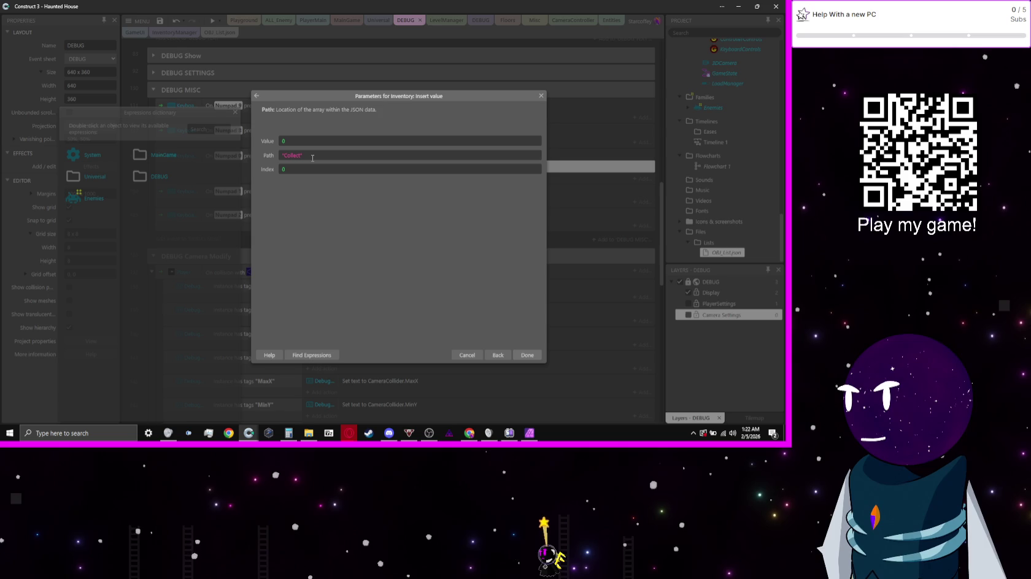
pyautogui.doubleClick(312, 157)
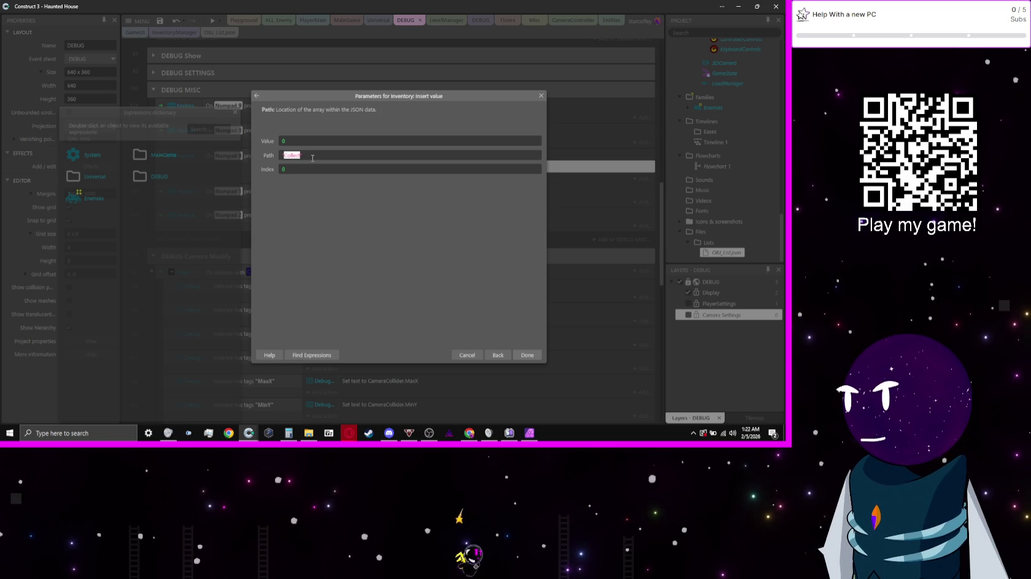
pyautogui.write('"')
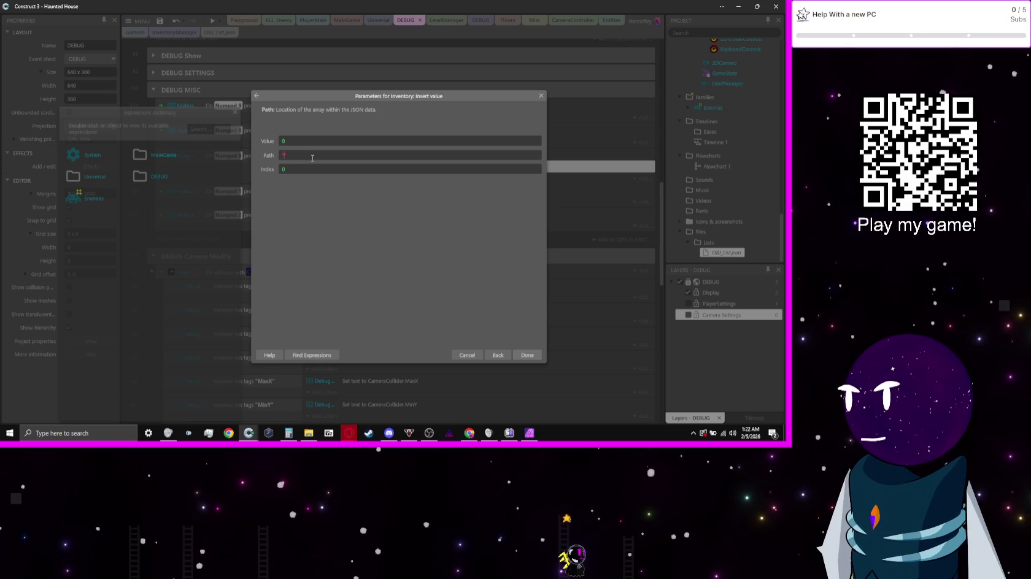
pyautogui.write('Inv')
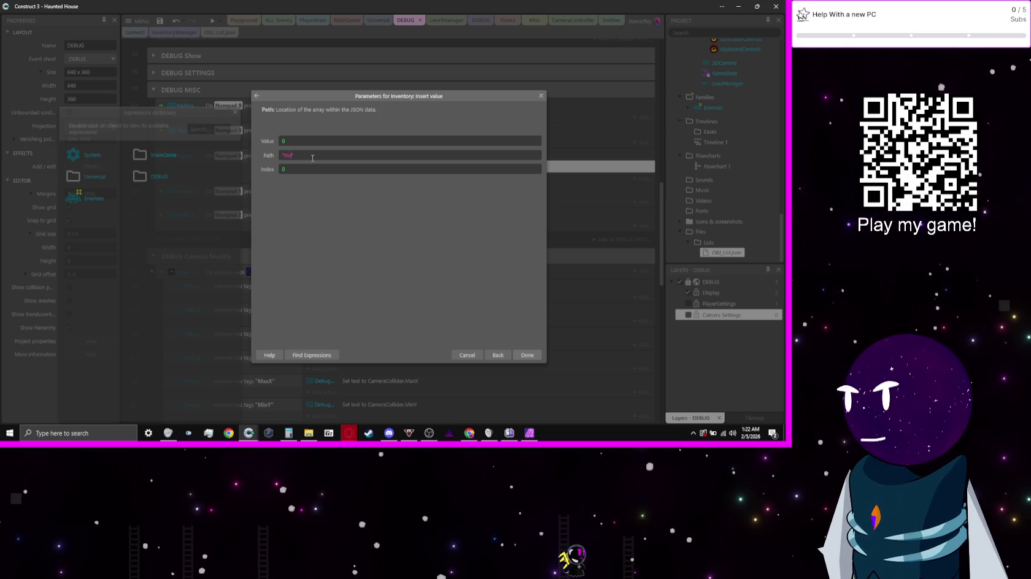
pyautogui.write('entr')
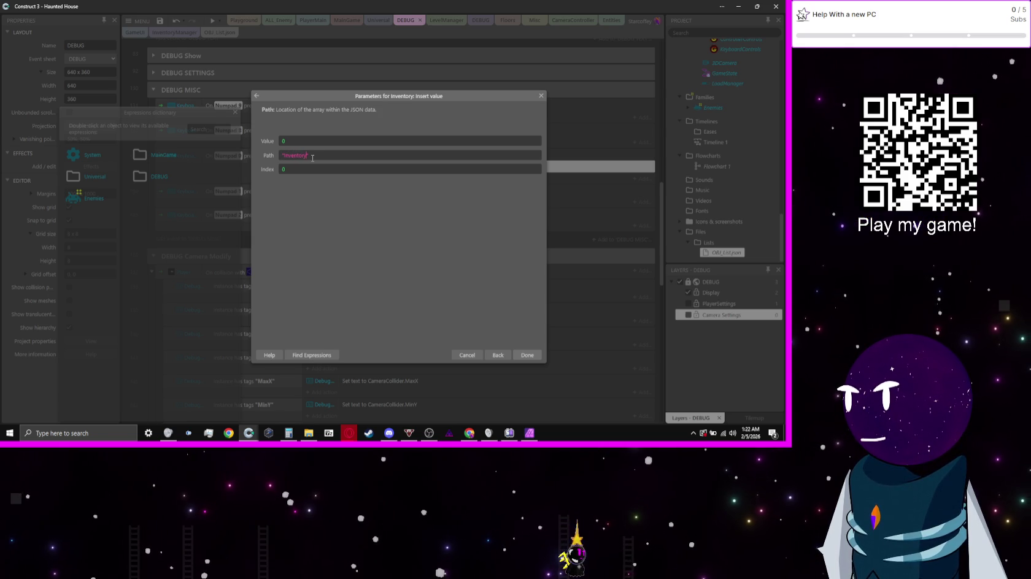
pyautogui.hotkey('ctrl', 'BackSpace')
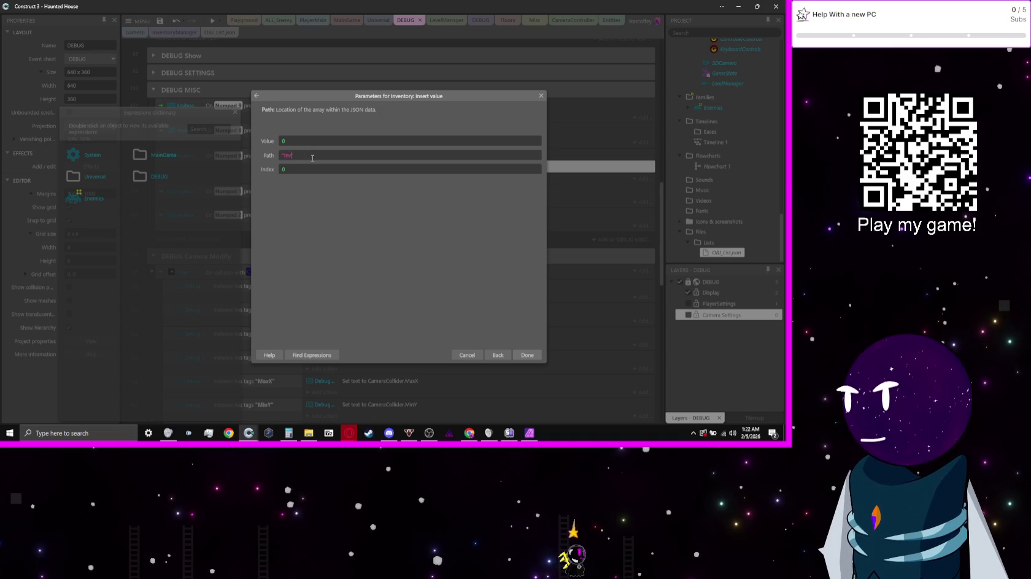
pyautogui.write('.item')
pyautogui.press('Return')
# - Shorten the Set path action's path to "Inv" and run a quick preview
pyautogui.doubleClick(312, 158)
pyautogui.press('BackSpace')
pyautogui.write('"Inv"')
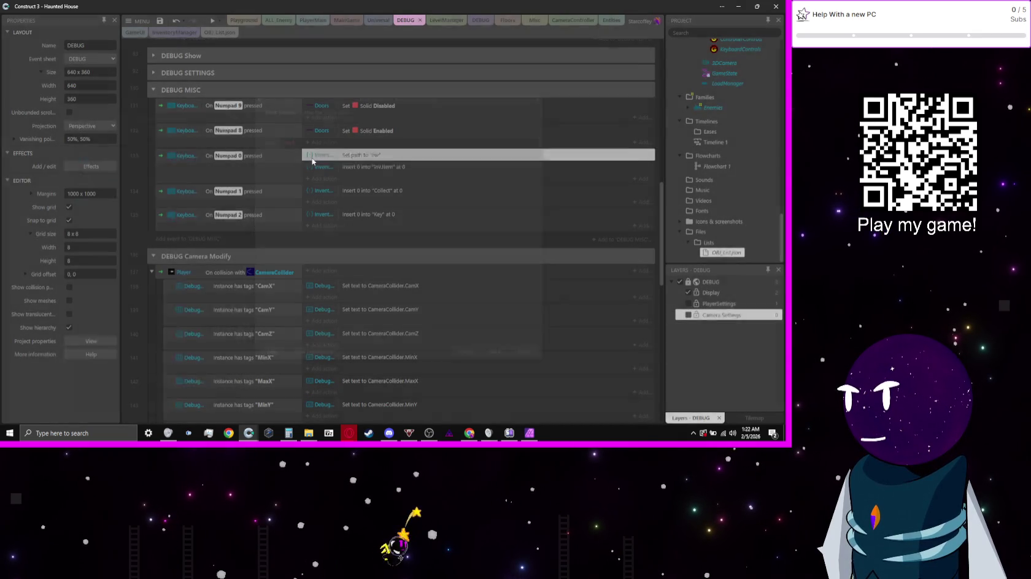
pyautogui.press('Return')
pyautogui.click(211, 20)
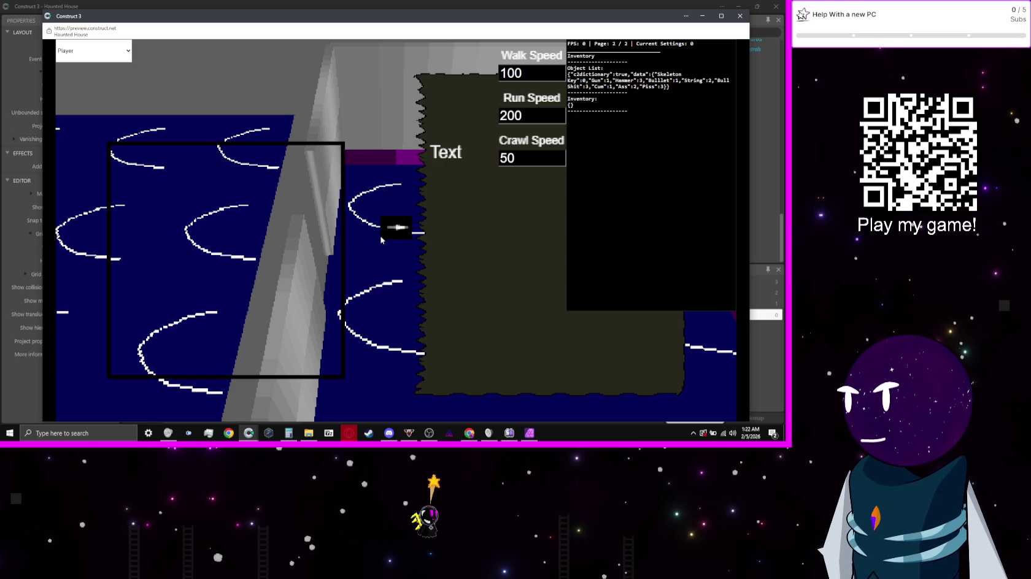
pyautogui.hotkey('alt', 'Tab')
# - Duplicate the Inv.Item insert action, change the copy's path to "Inv", and preview the game
pyautogui.moveTo(354, 166); pyautogui.dragTo(381, 181)
pyautogui.doubleClick(381, 179)
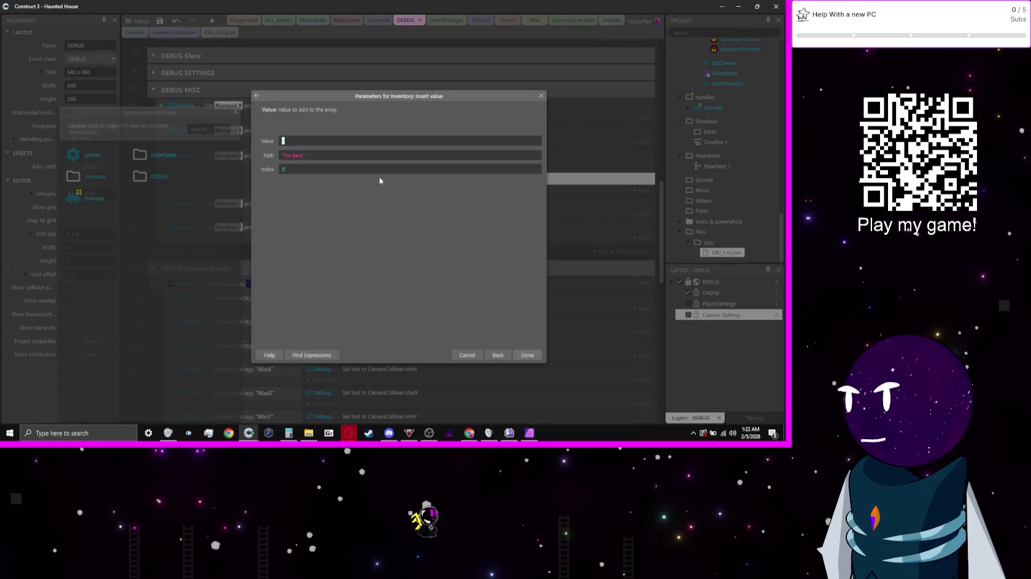
pyautogui.hotkey('ctrl', 'shift', 'Left')
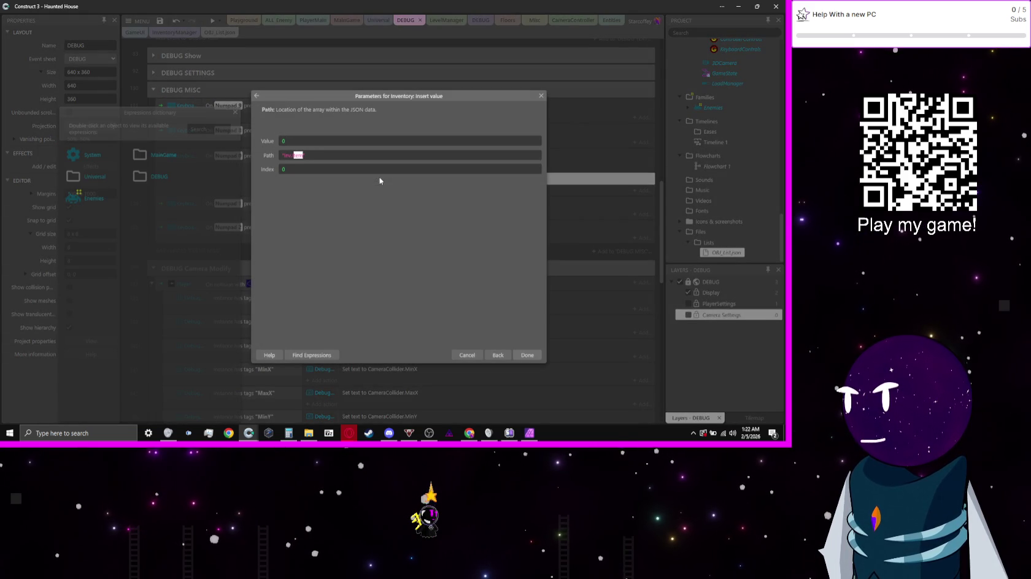
pyautogui.press('BackSpace')
pyautogui.press('BackSpace')
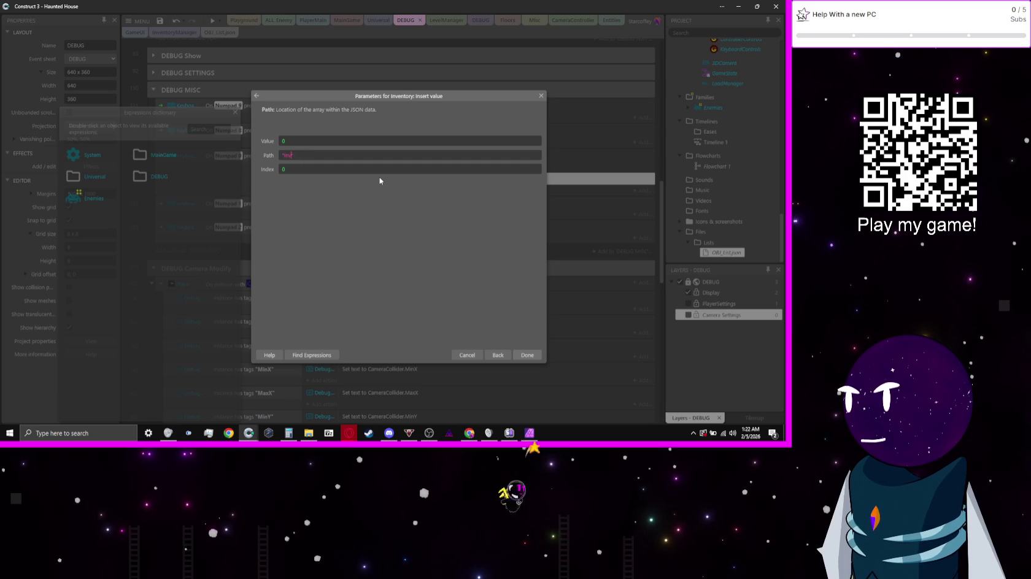
pyautogui.press('Return')
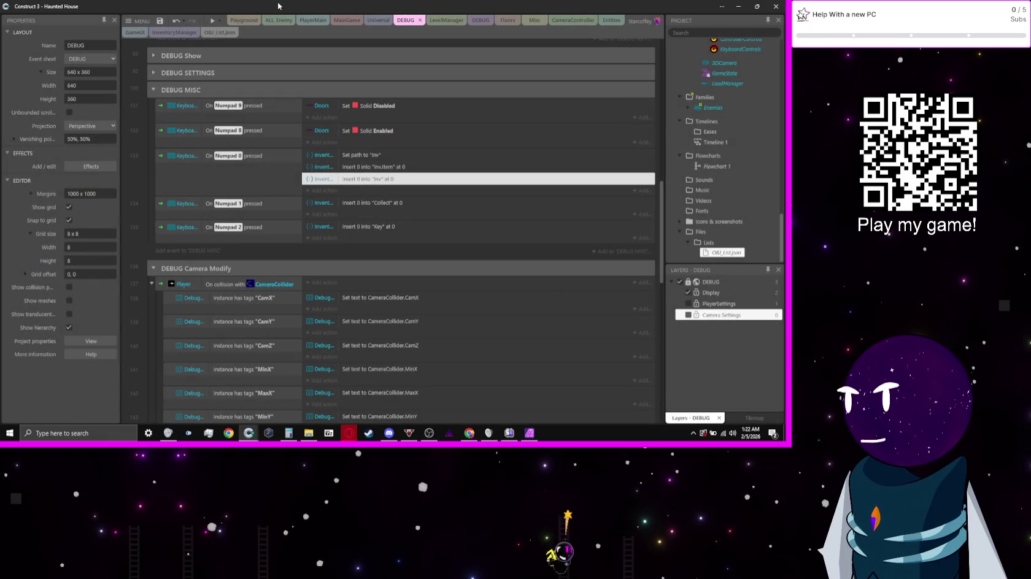
pyautogui.click(212, 21)
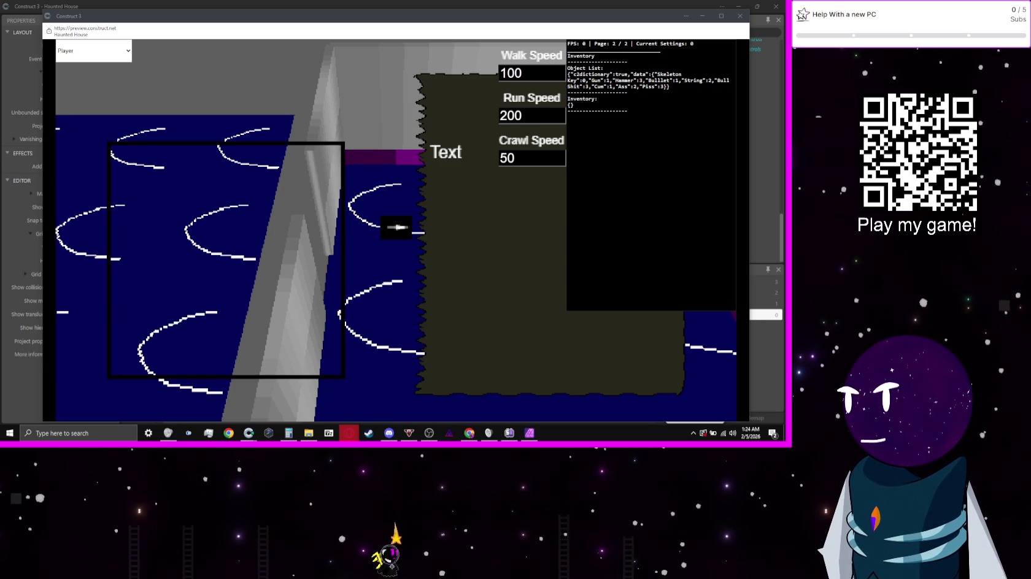
# - Close the preview and add a new JSON file, file.json, to the Lists folder
pyautogui.click(740, 16)
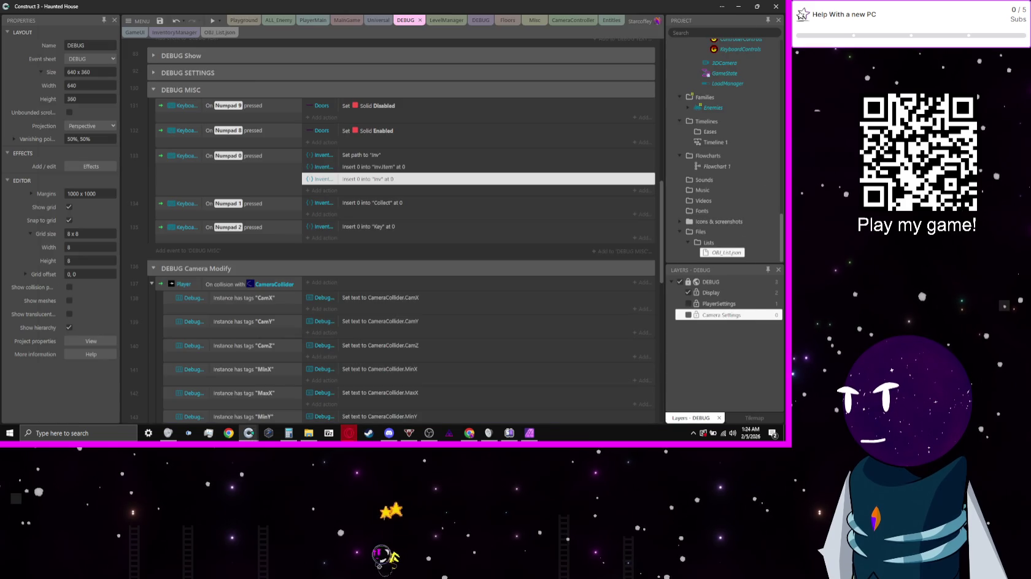
pyautogui.rightClick(708, 243)
pyautogui.moveTo(700, 252)
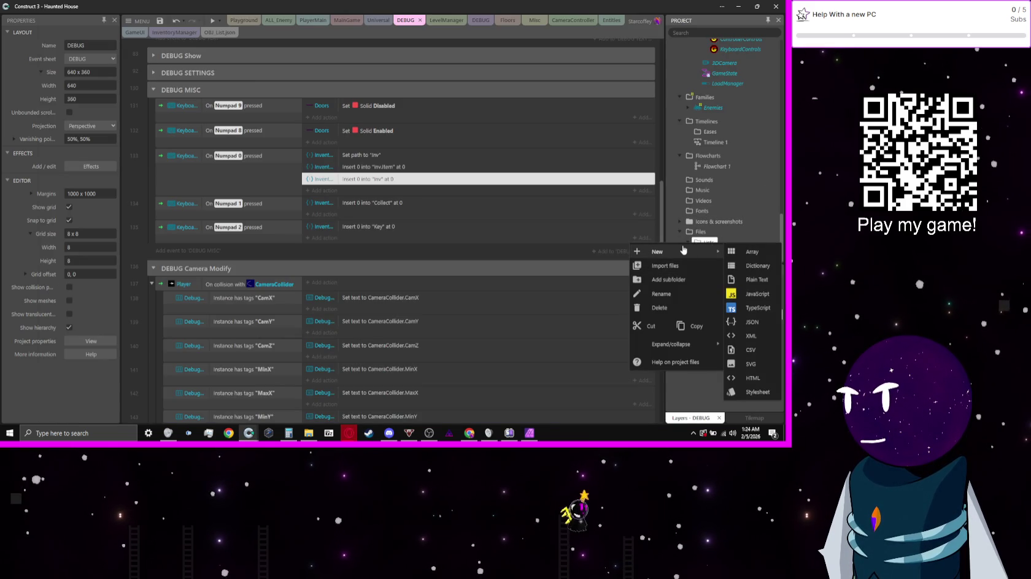
pyautogui.click(771, 325)
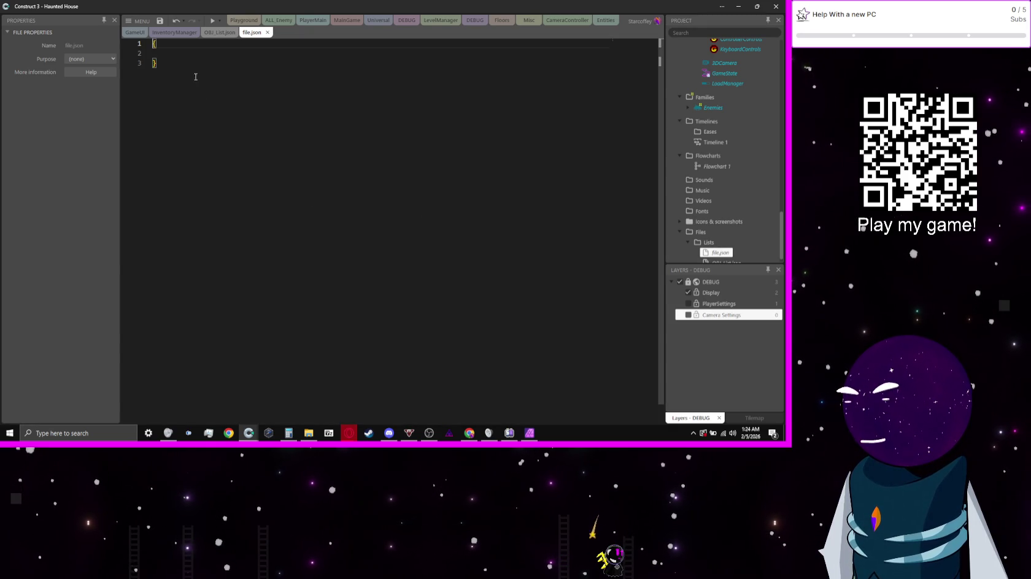
# - Write the "Inventory": key followed by an empty "Items":[] array in file.json
pyautogui.click(186, 56)
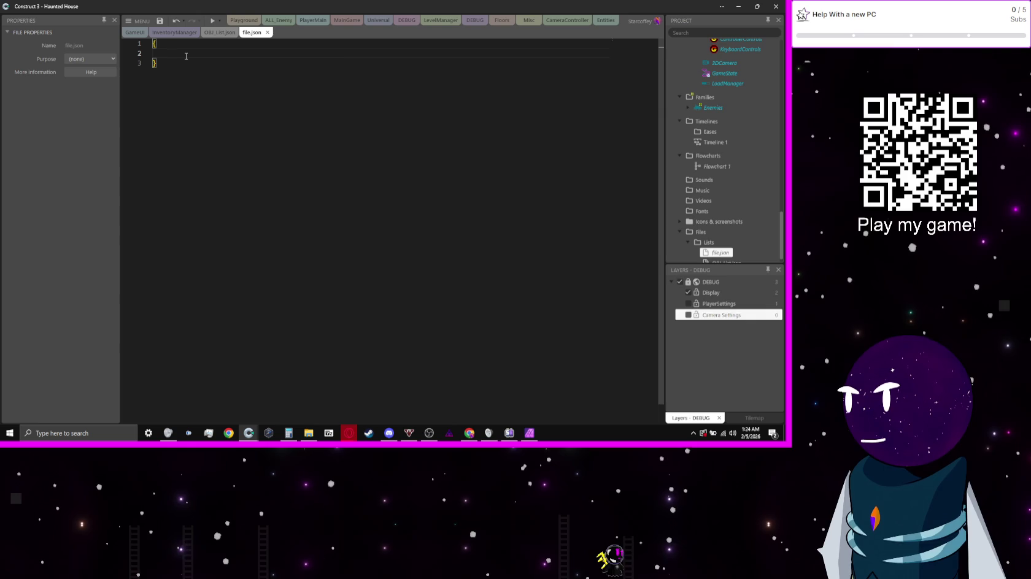
pyautogui.write('Inv')
pyautogui.press('BackSpace')
pyautogui.press('BackSpace')
pyautogui.press('BackSpace')
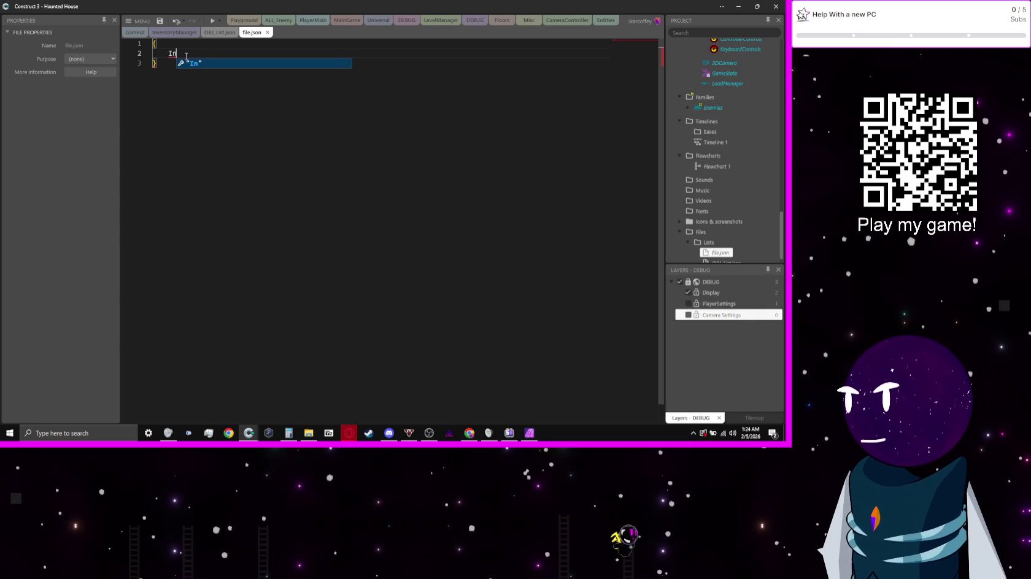
pyautogui.write('"')
pyautogui.write('Inventor')
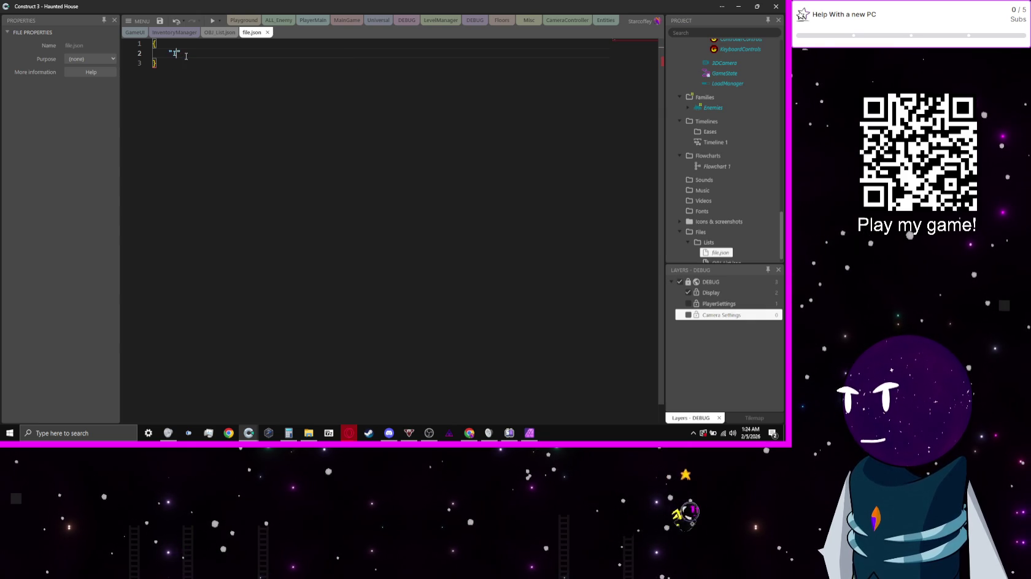
pyautogui.write('y:')
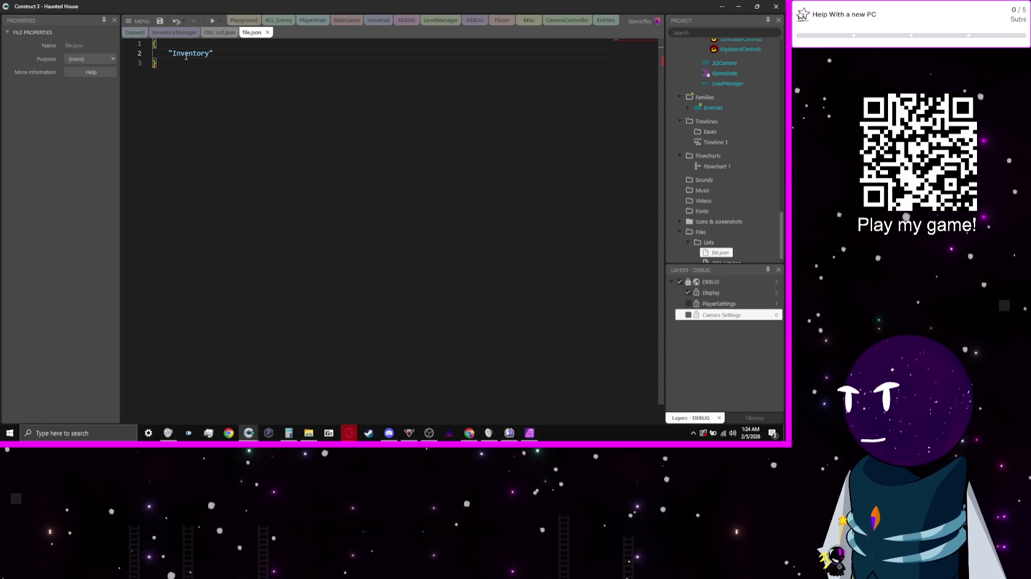
pyautogui.write('"')
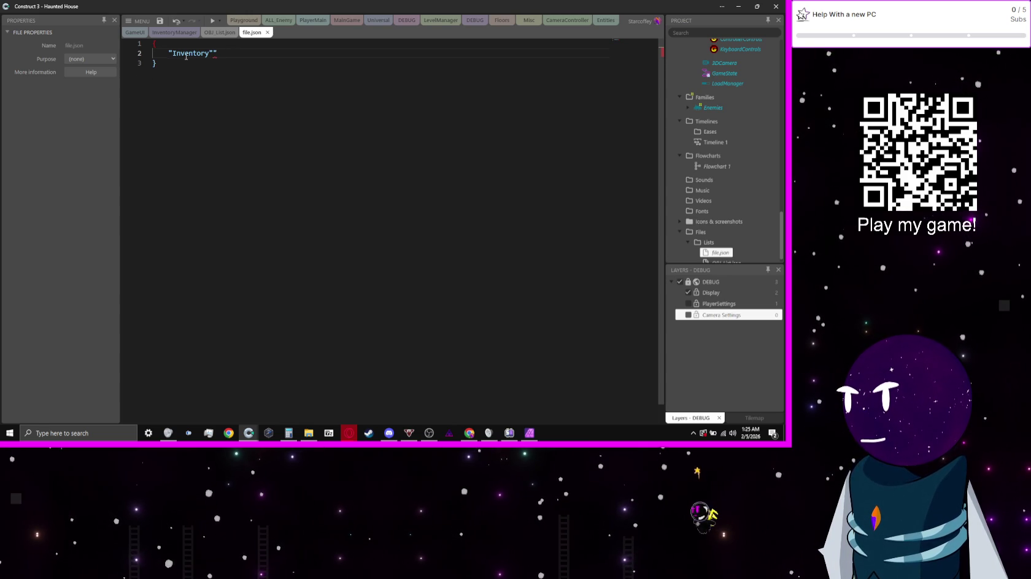
pyautogui.press('BackSpace')
pyautogui.press('BackSpace')
pyautogui.write('"')
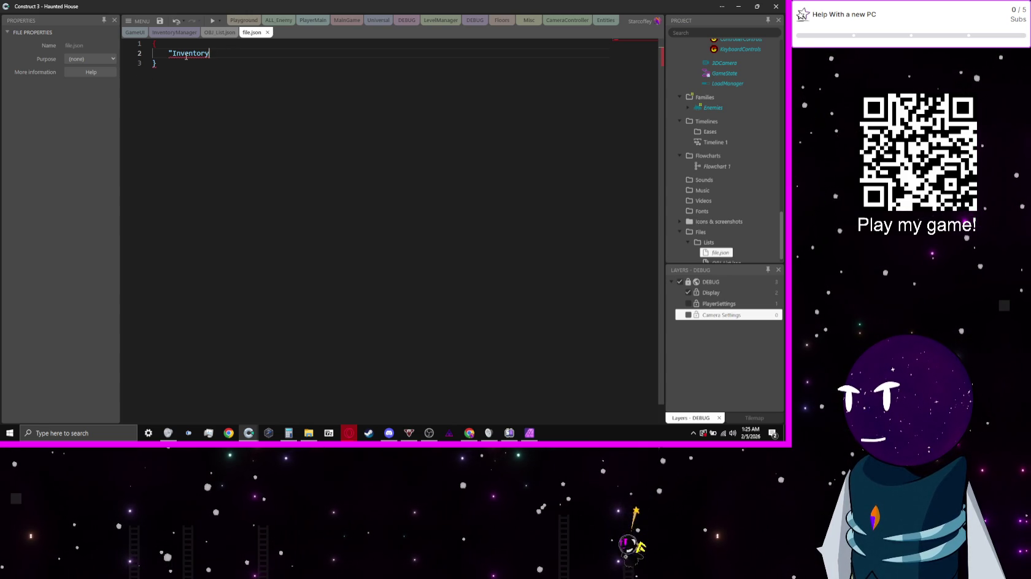
pyautogui.press('BackSpace')
pyautogui.write(':')
pyautogui.press('Return')
pyautogui.write('"Items":')
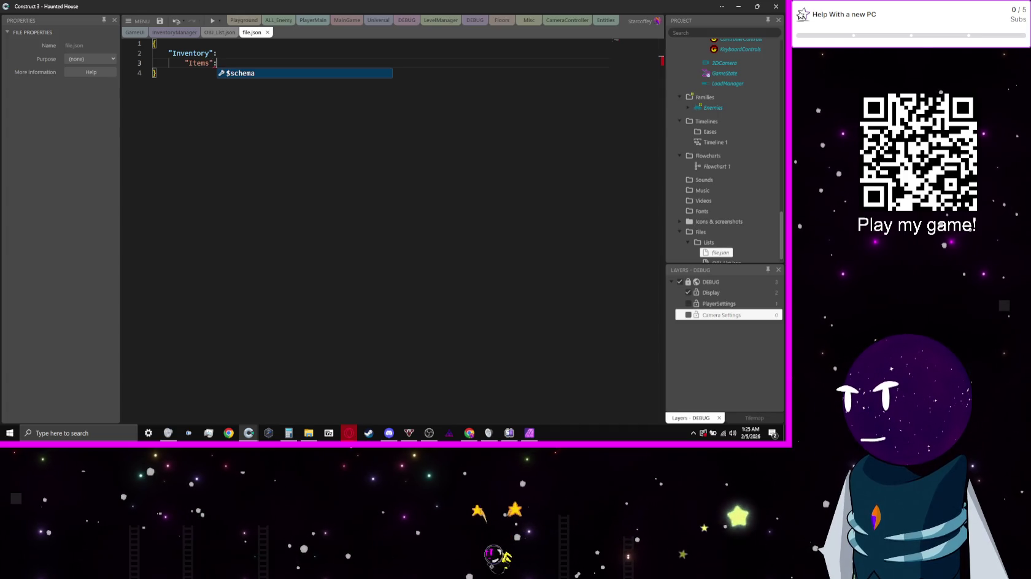
pyautogui.write('[')
pyautogui.press('BackSpace')
pyautogui.write('{')
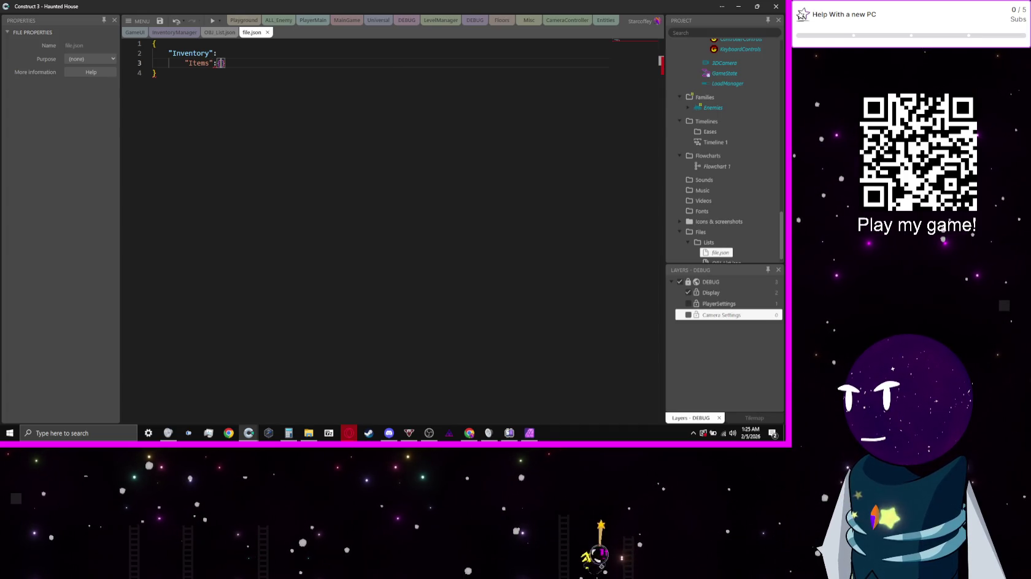
pyautogui.hotkey('ctrl', 'shift', 'Left')
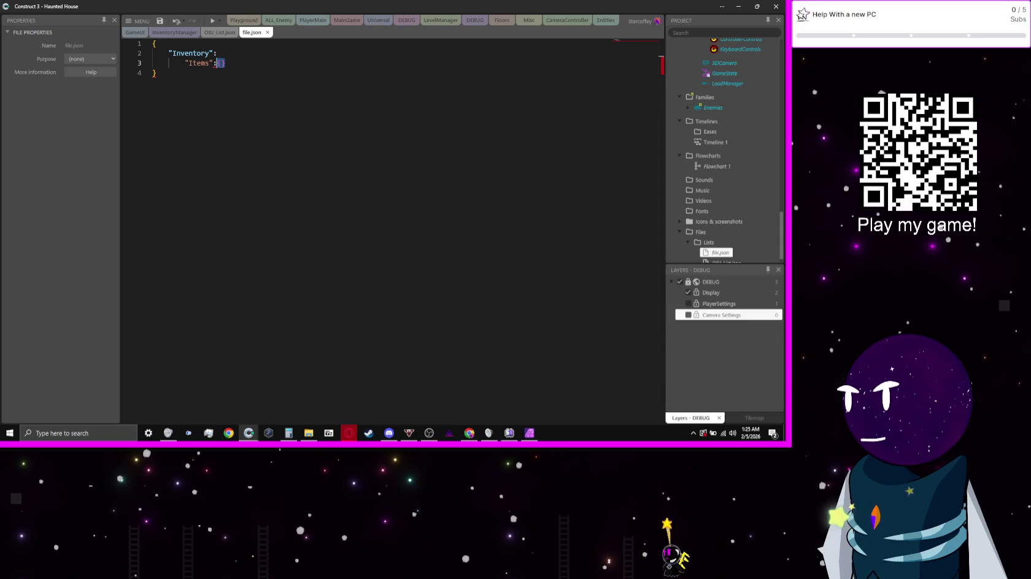
pyautogui.press('BackSpace')
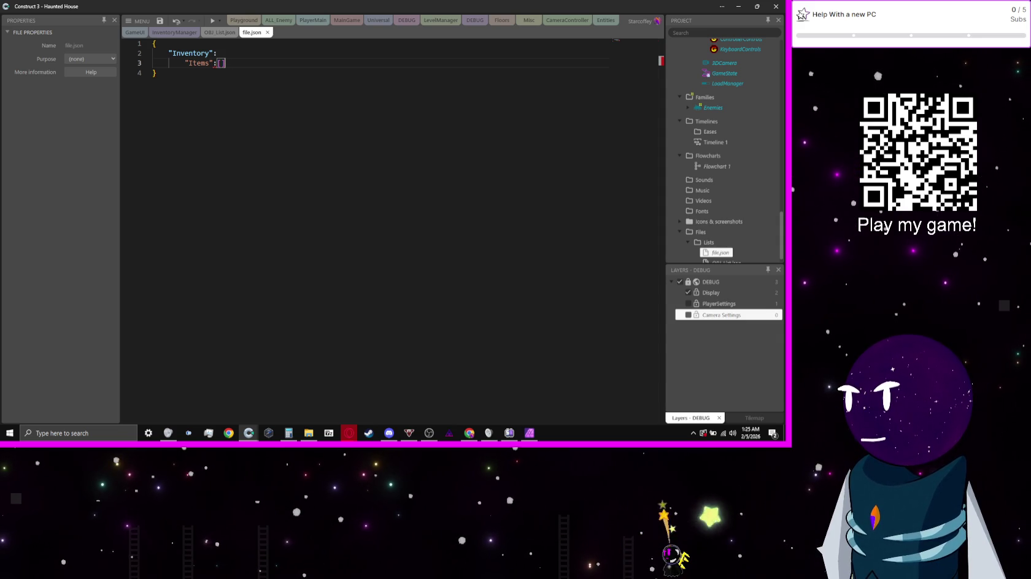
pyautogui.write(',')
# - Add empty "Key":[] and "Collect":[] array entries after Items
pyautogui.press('Return')
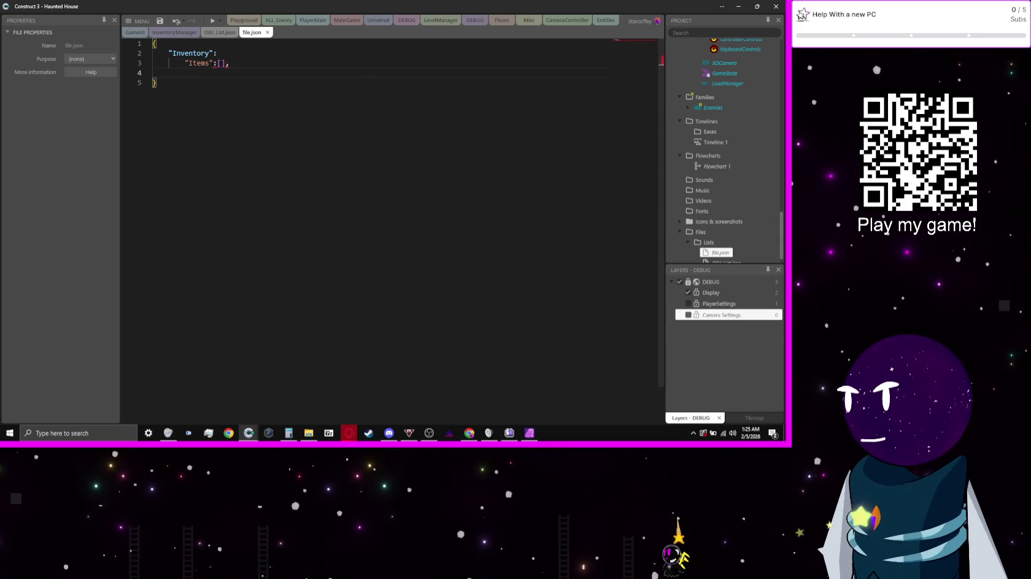
pyautogui.write('"')
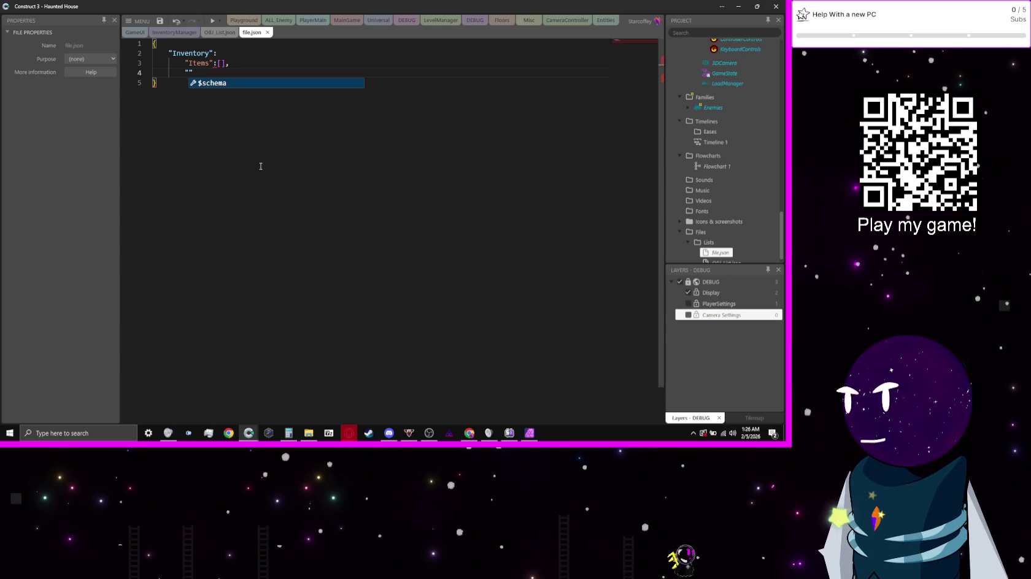
pyautogui.write('Key')
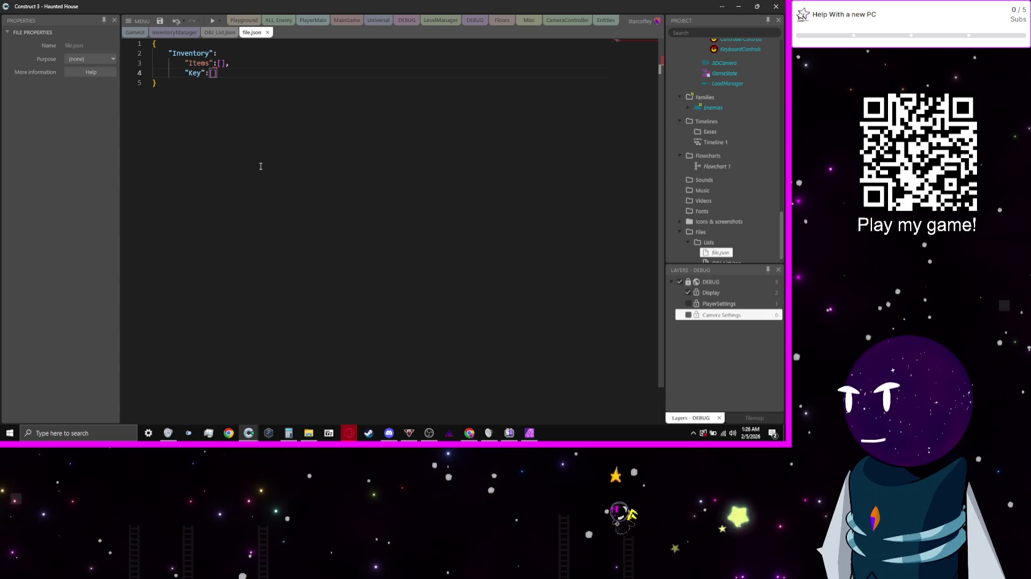
pyautogui.press('Right')
pyautogui.write(',')
pyautogui.press('Return')
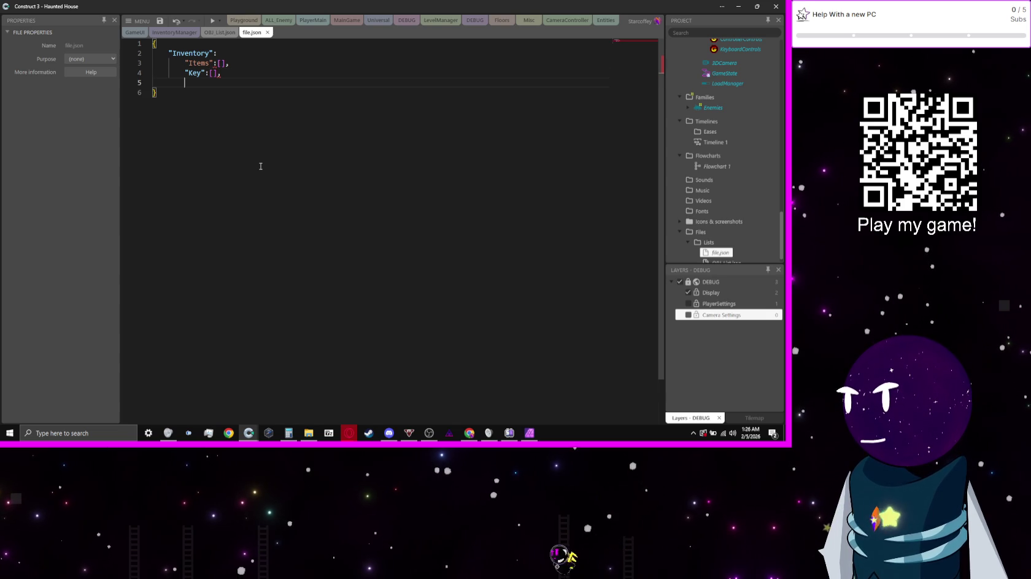
pyautogui.write('"C')
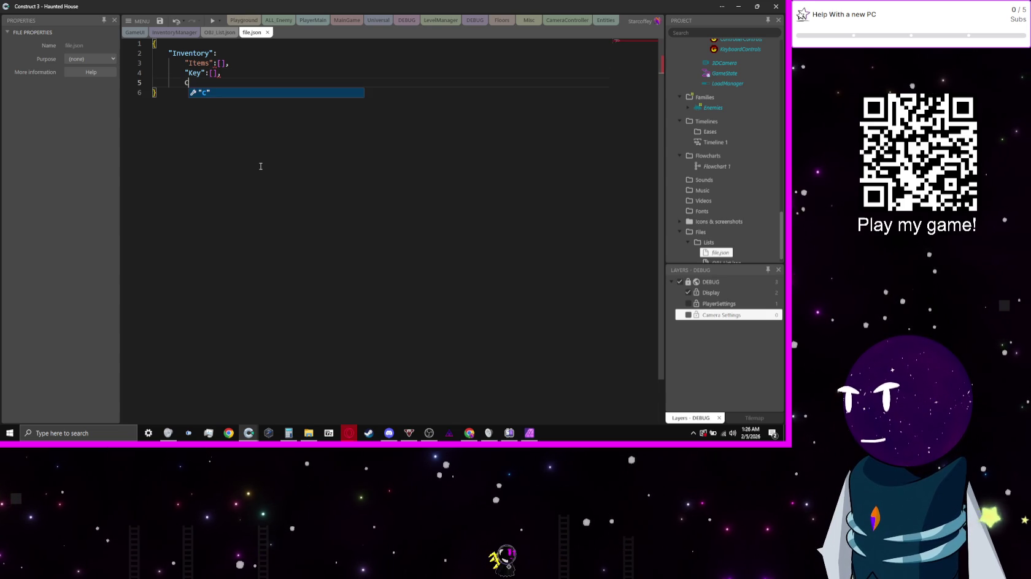
pyautogui.write('ollect')
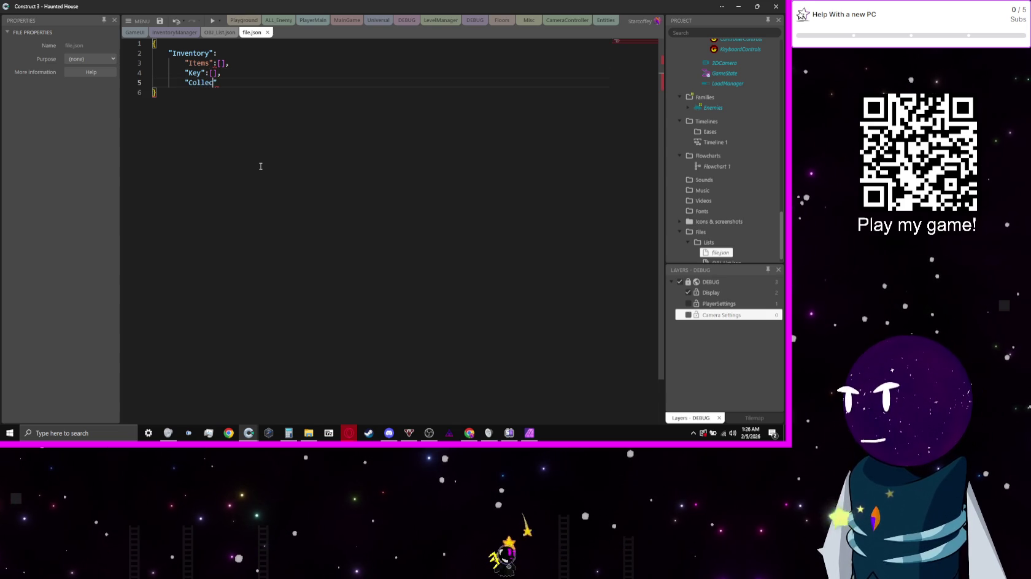
pyautogui.write('":')
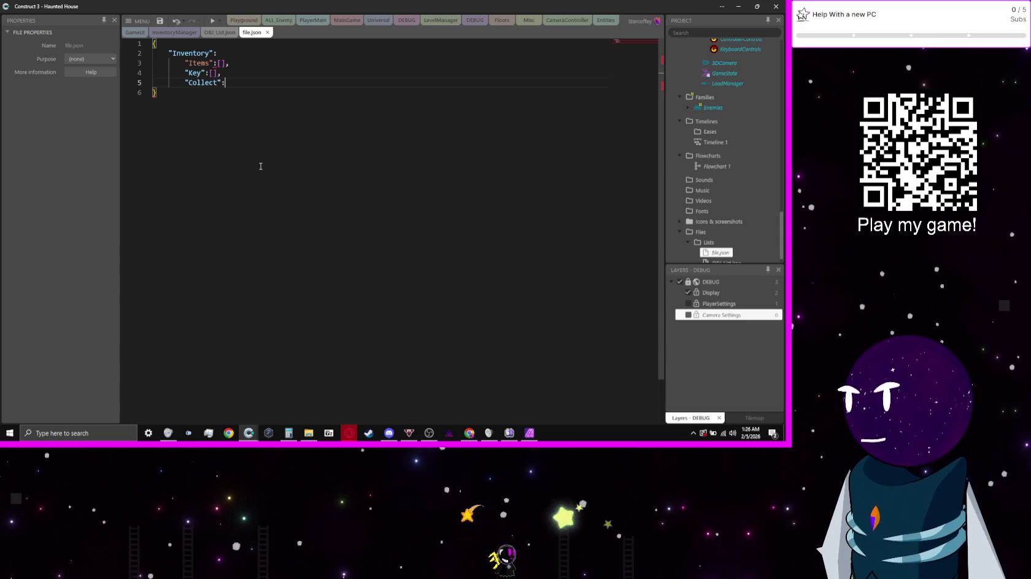
pyautogui.write('[')
pyautogui.press('Up')
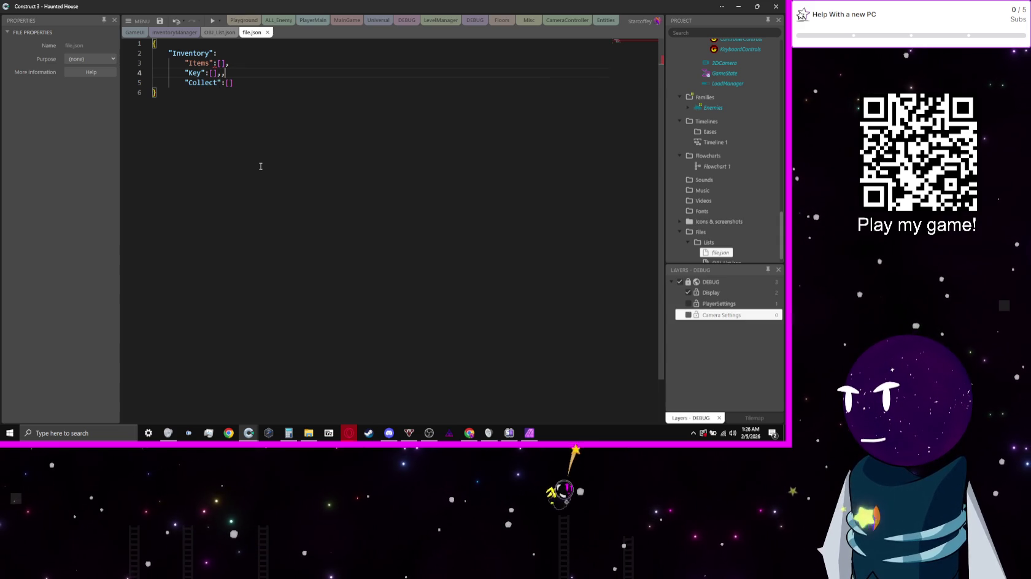
pyautogui.write(',')
# - Wrap the Items, Key and Collect arrays in { } braces under "Inventory"
pyautogui.press('Up')
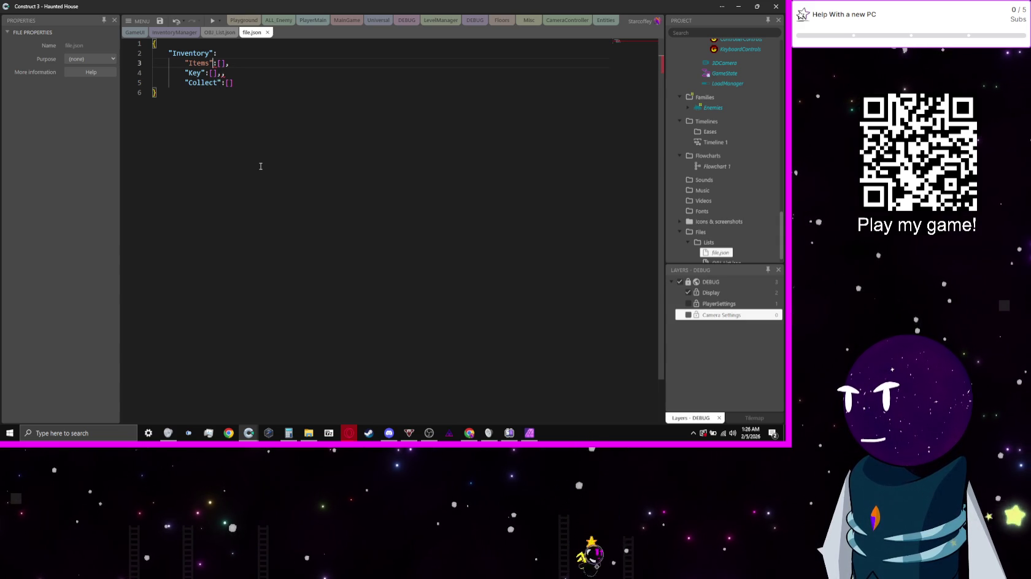
pyautogui.click(214, 63)
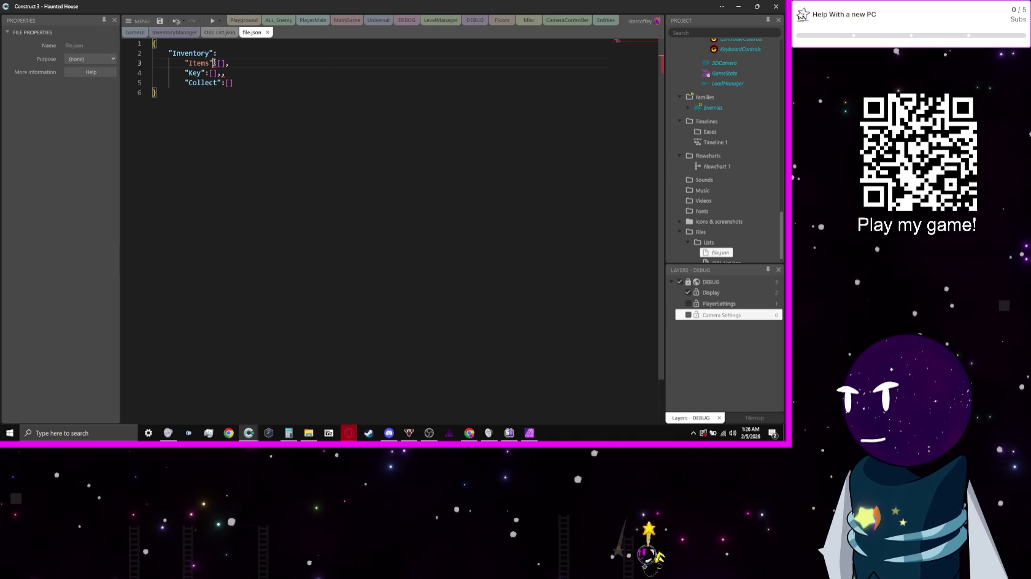
pyautogui.moveTo(216, 63)
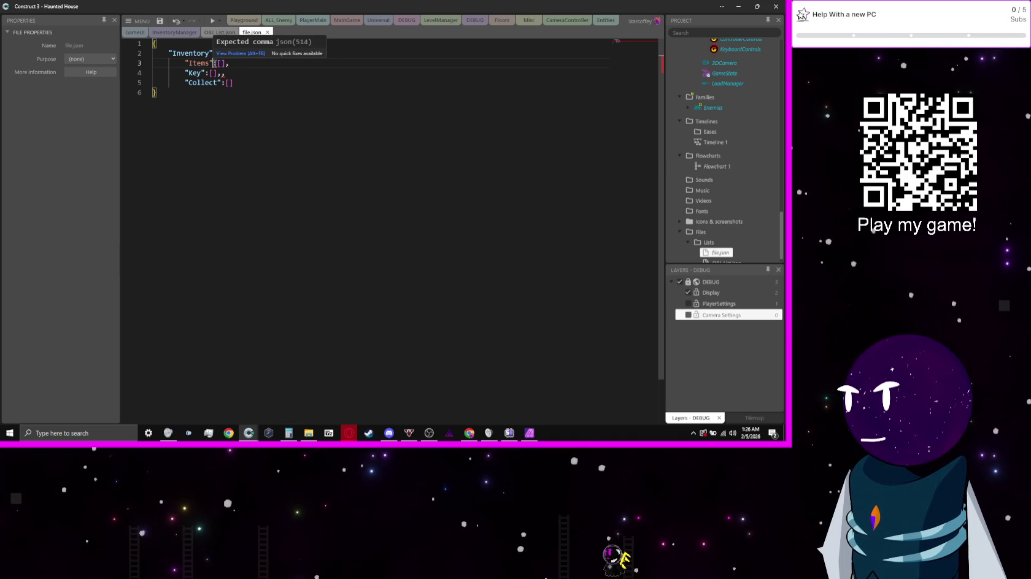
pyautogui.write(':')
pyautogui.click(252, 55)
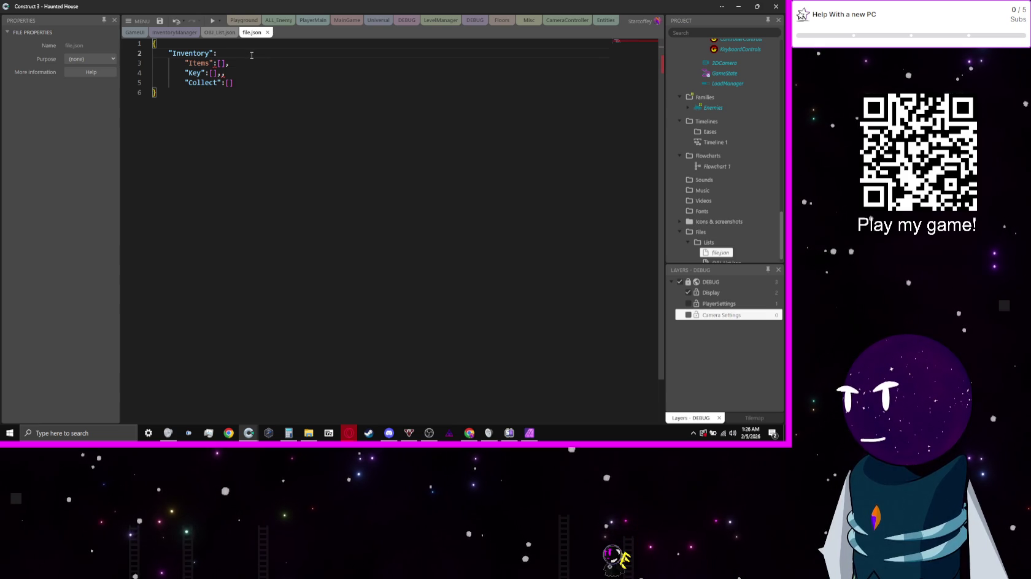
pyautogui.press('Return')
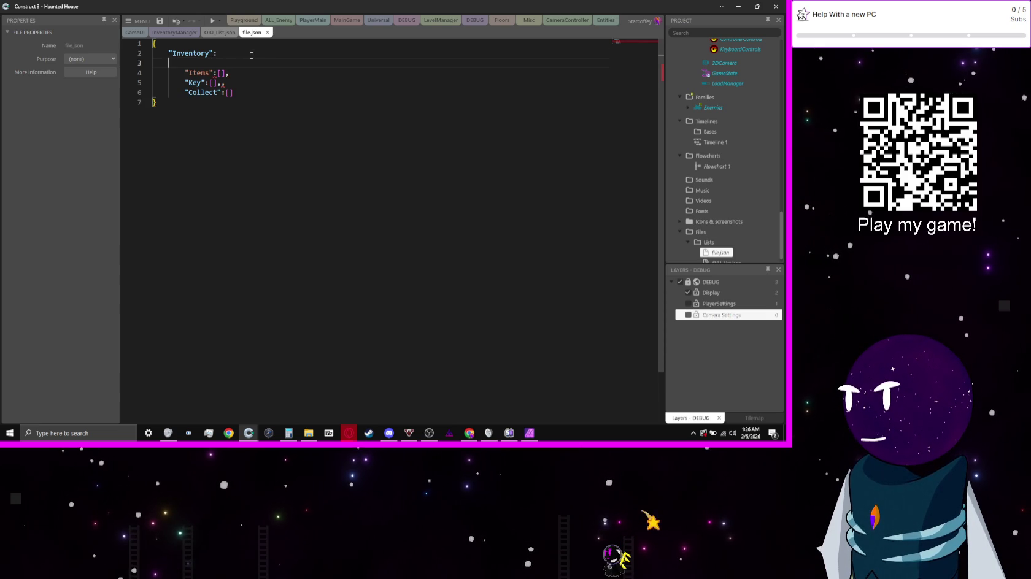
pyautogui.write('{')
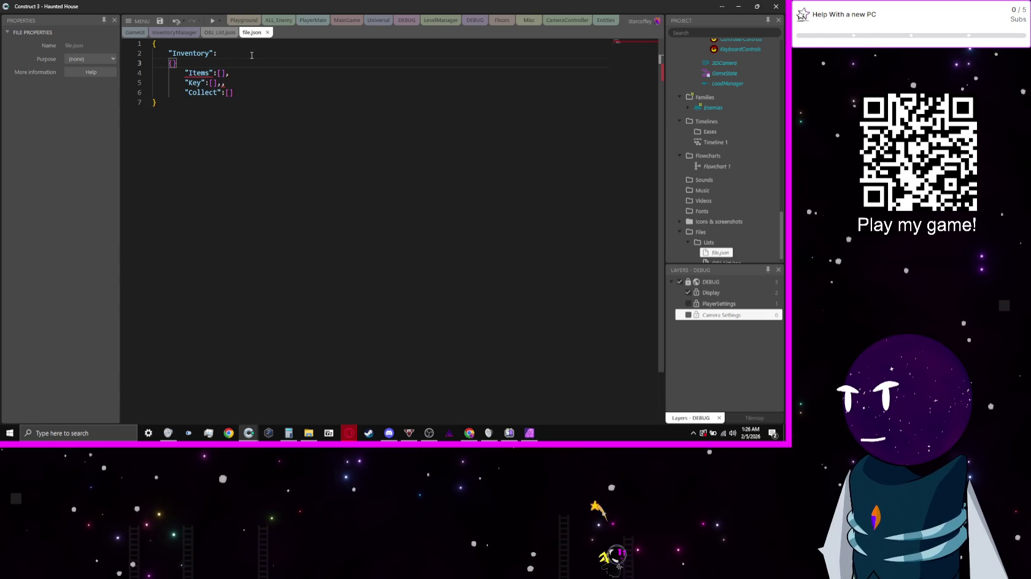
pyautogui.press('Delete')
pyautogui.press('Down')
pyautogui.press('Down')
pyautogui.press('Down')
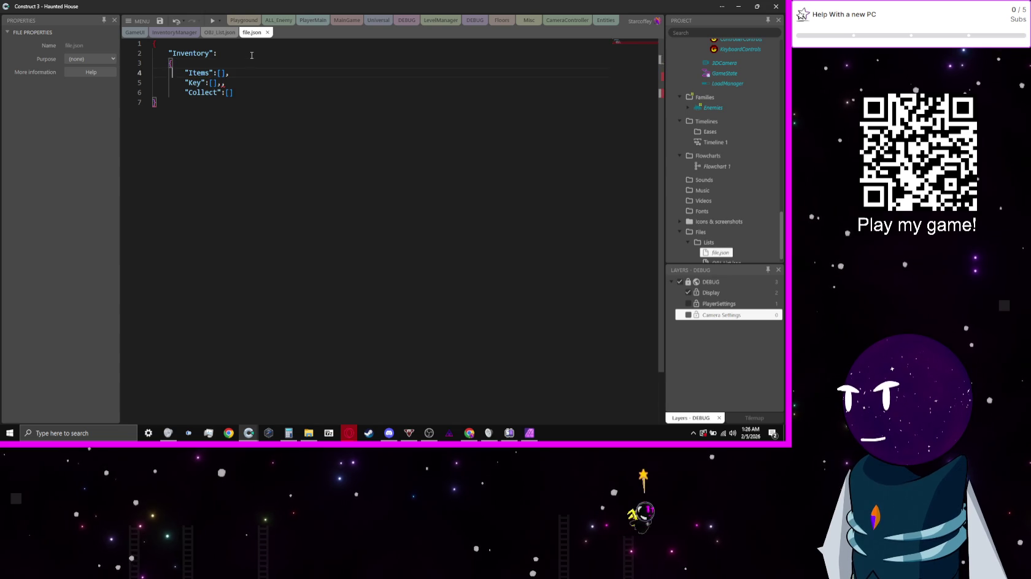
pyautogui.press('Up')
pyautogui.press('End')
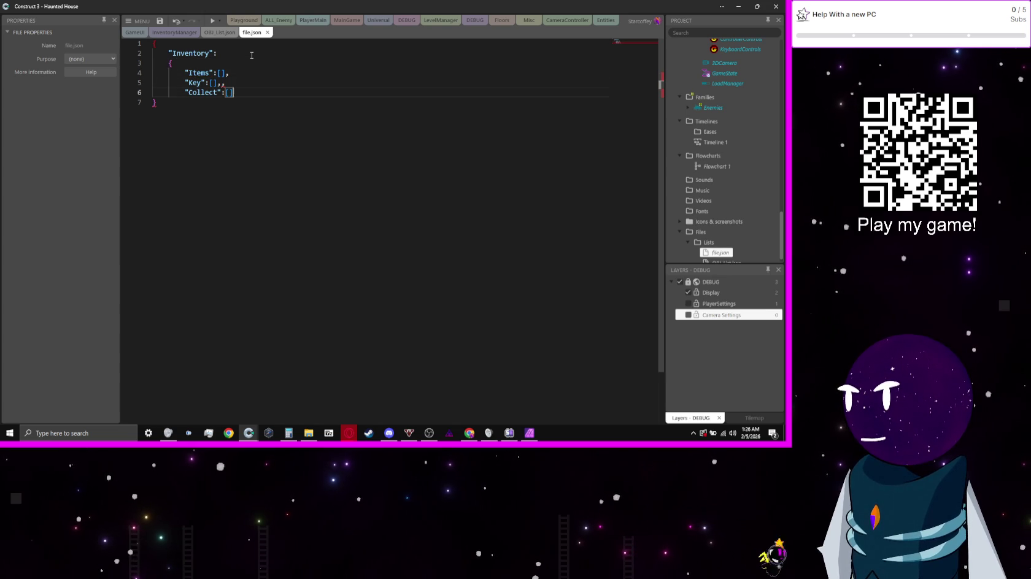
pyautogui.press('Return')
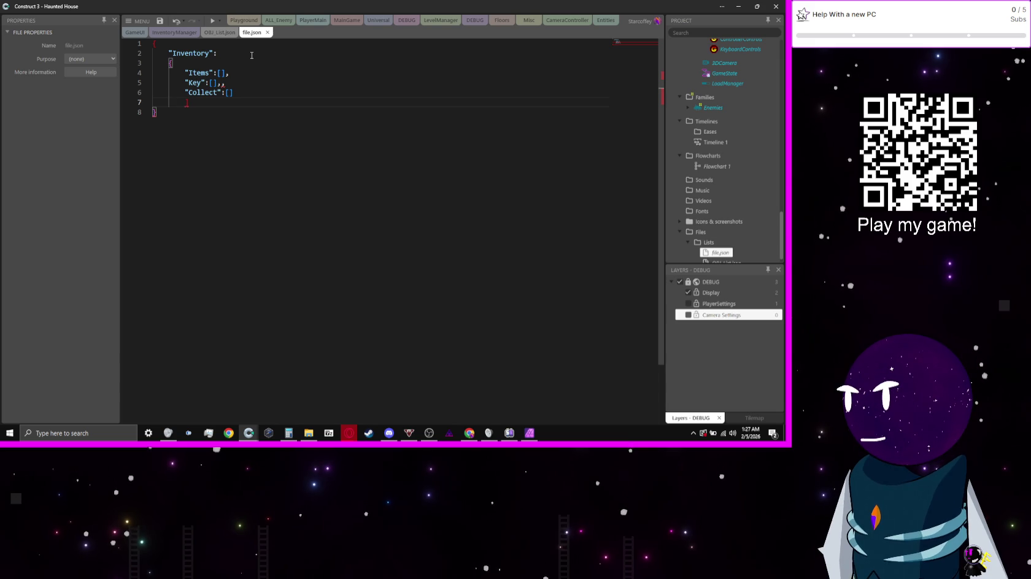
pyautogui.write('}')
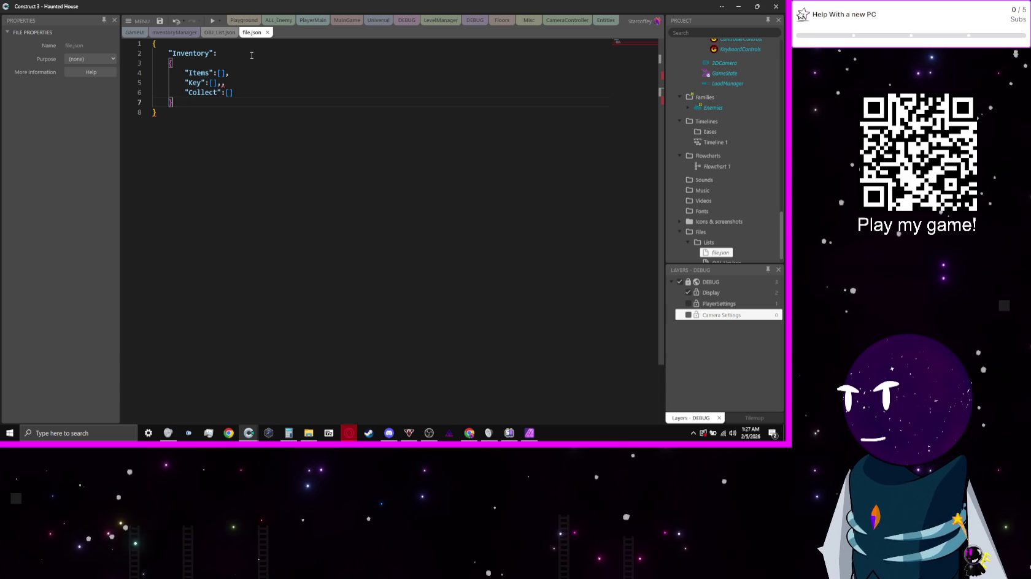
pyautogui.click(264, 189)
pyautogui.click(241, 81)
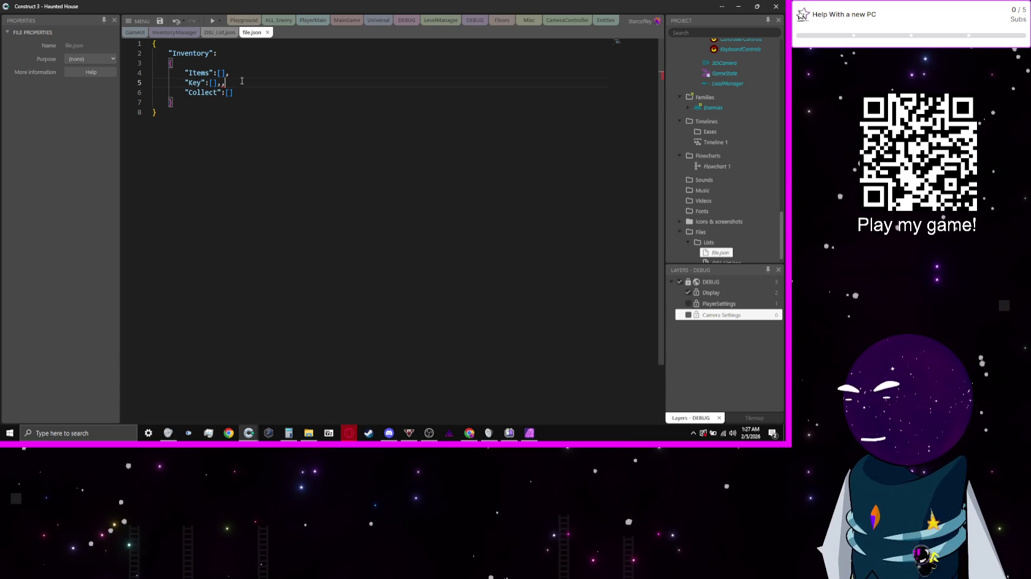
pyautogui.hotkey('ctrl', 'End')
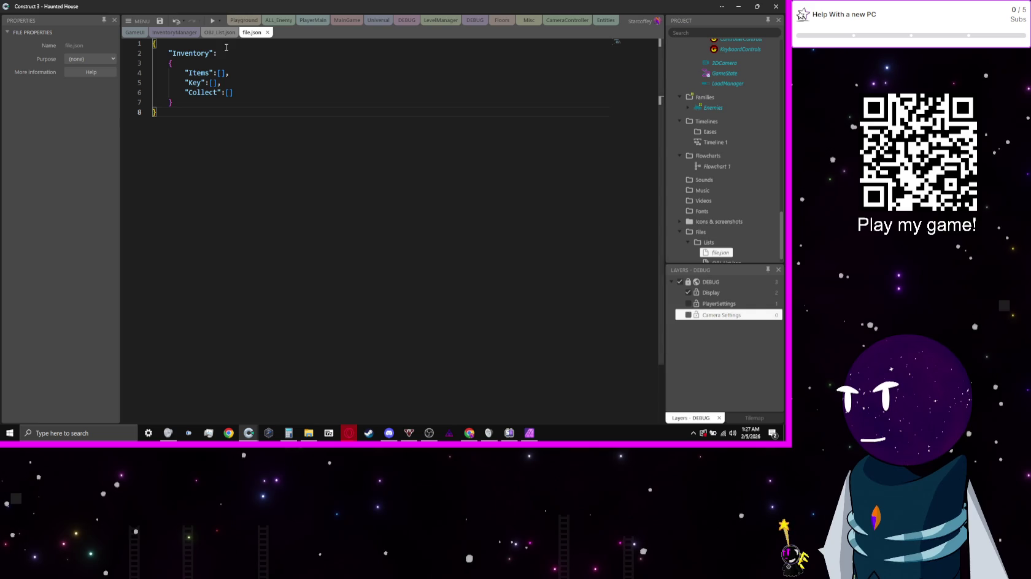
pyautogui.click(198, 32)
# - Move the empty event above the OBJ_List event on the InventoryManager sheet
pyautogui.moveTo(203, 90); pyautogui.dragTo(183, 61)
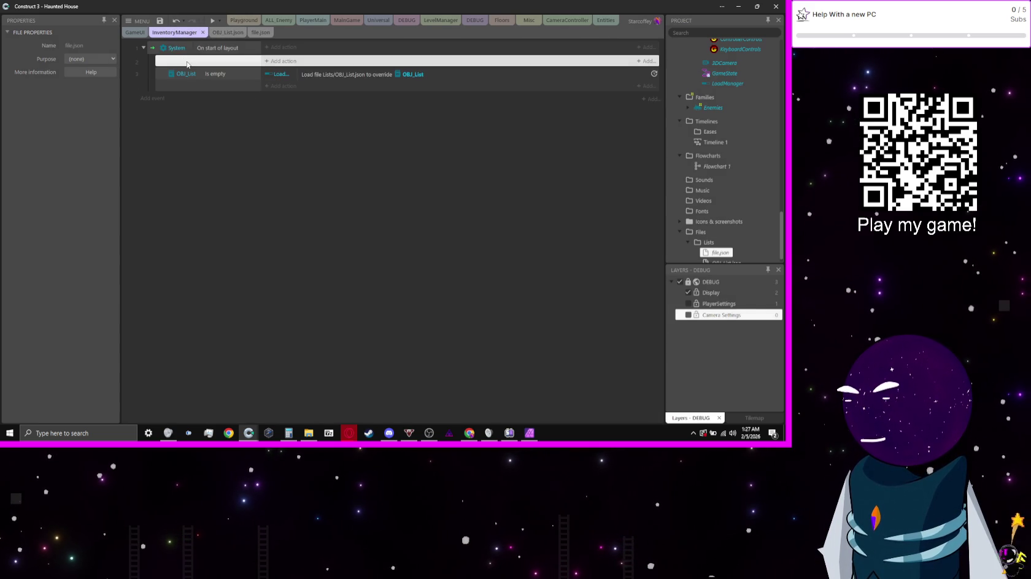
pyautogui.doubleClick(187, 64)
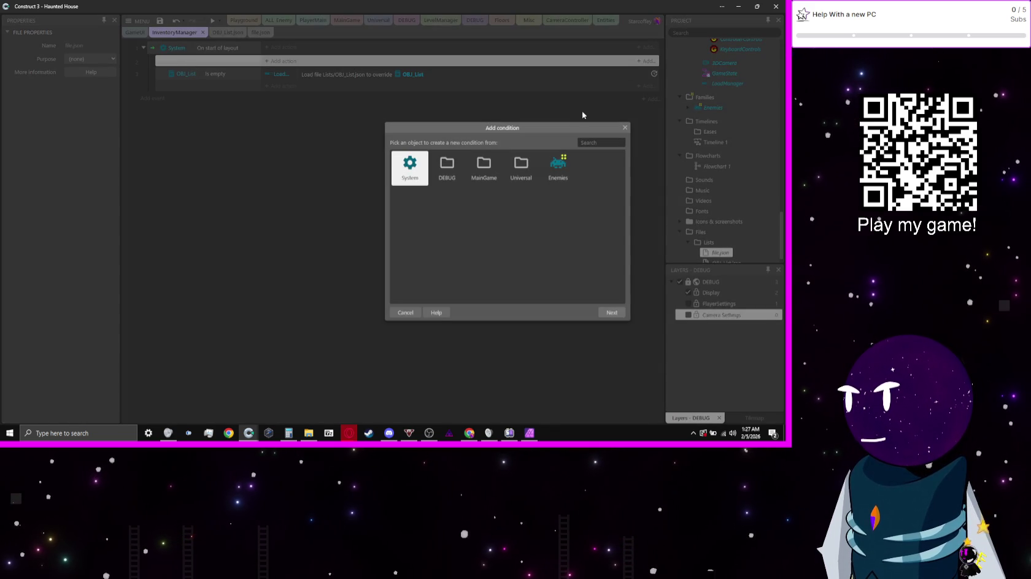
pyautogui.write('inventory')
pyautogui.press('Return')
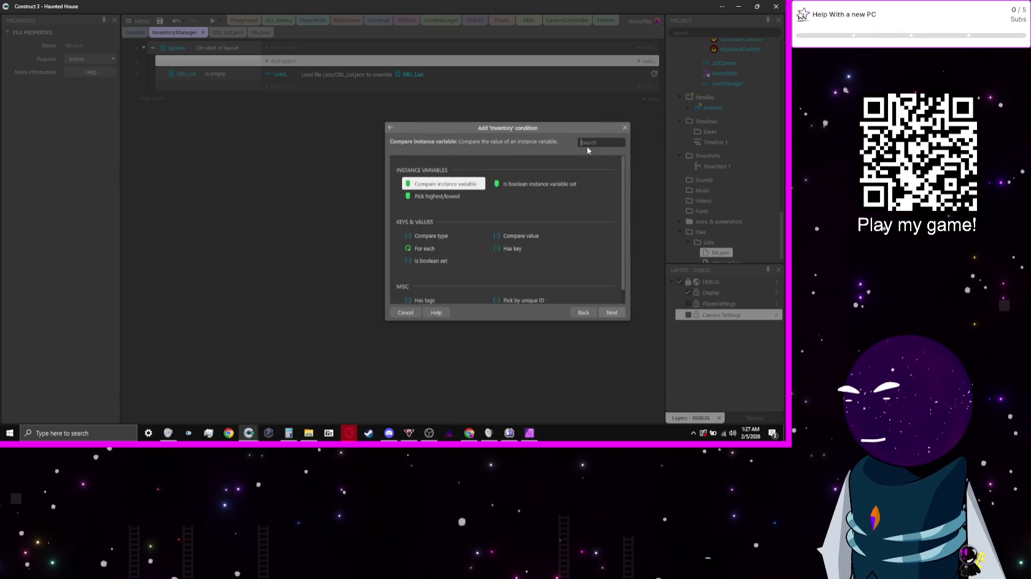
pyautogui.scroll(-1, 575, 185)
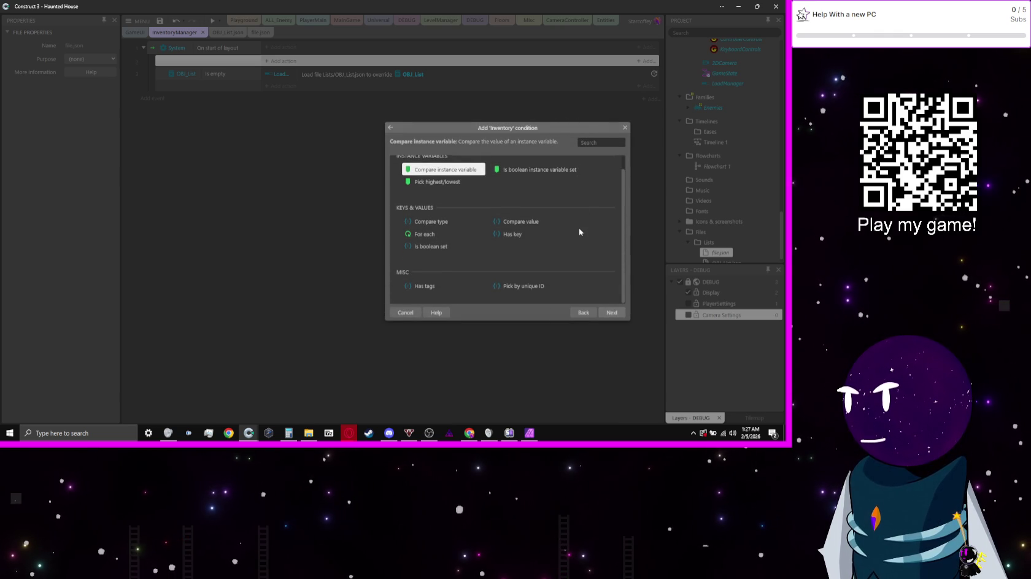
pyautogui.scroll(1, 579, 232)
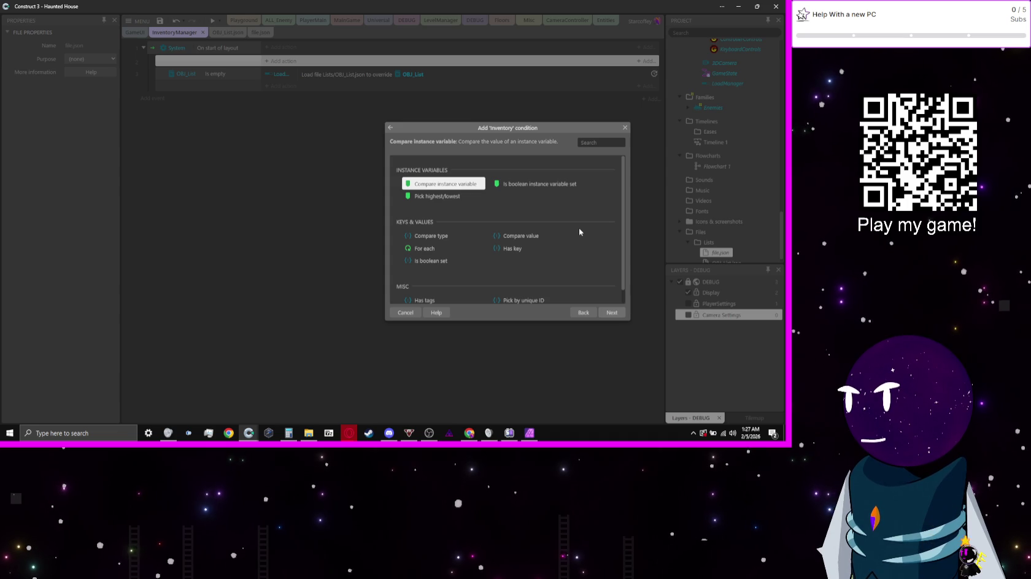
pyautogui.scroll(-1, 577, 231)
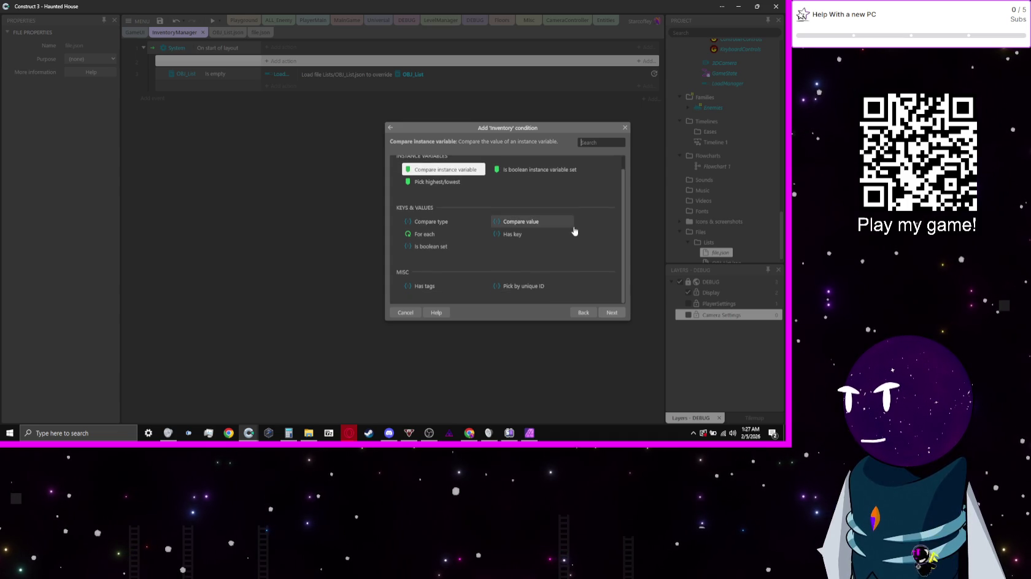
pyautogui.scroll(1, 574, 231)
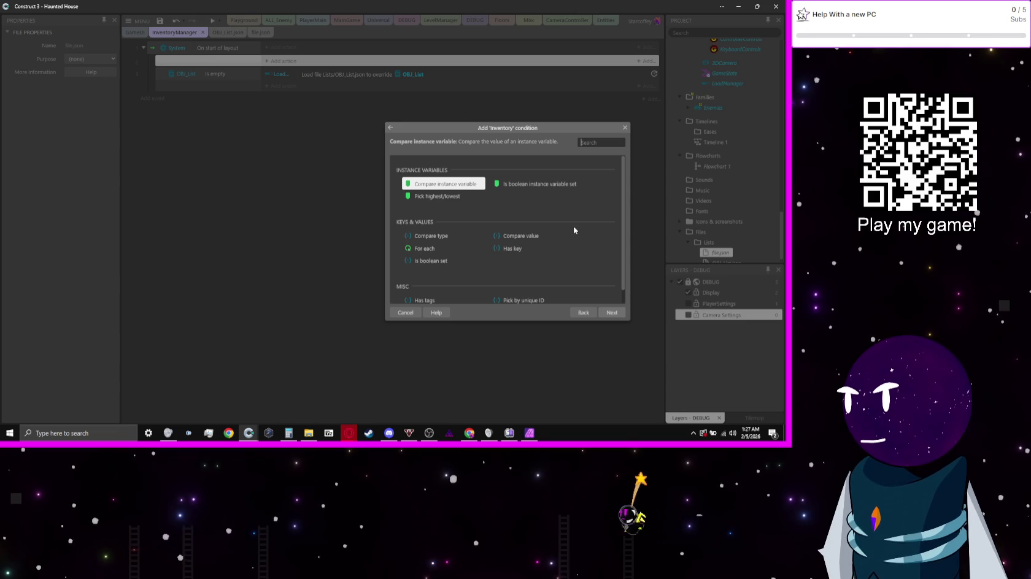
pyautogui.click(397, 313)
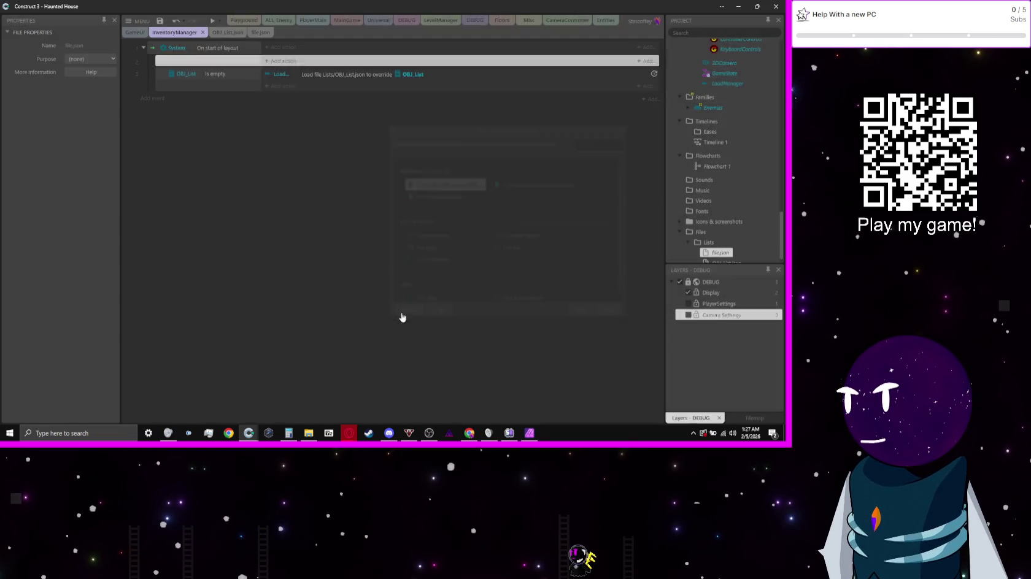
# - Add a LoadManager Load single file action loading Lists/file.json into Inventory in override mode
pyautogui.click(291, 62)
pyautogui.write('load')
pyautogui.press('Return')
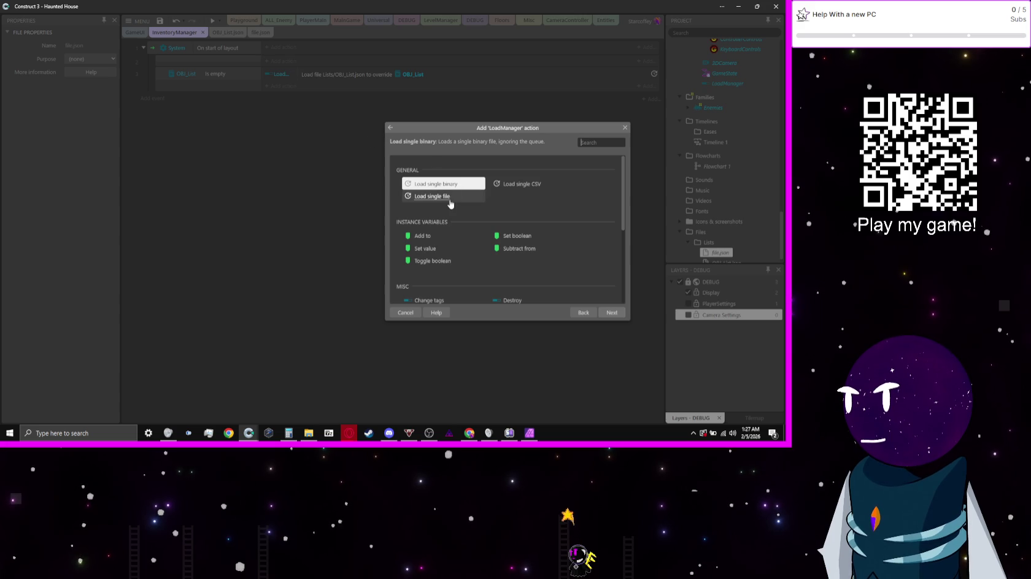
pyautogui.doubleClick(447, 200)
pyautogui.click(327, 142)
pyautogui.click(328, 152)
pyautogui.click(327, 159)
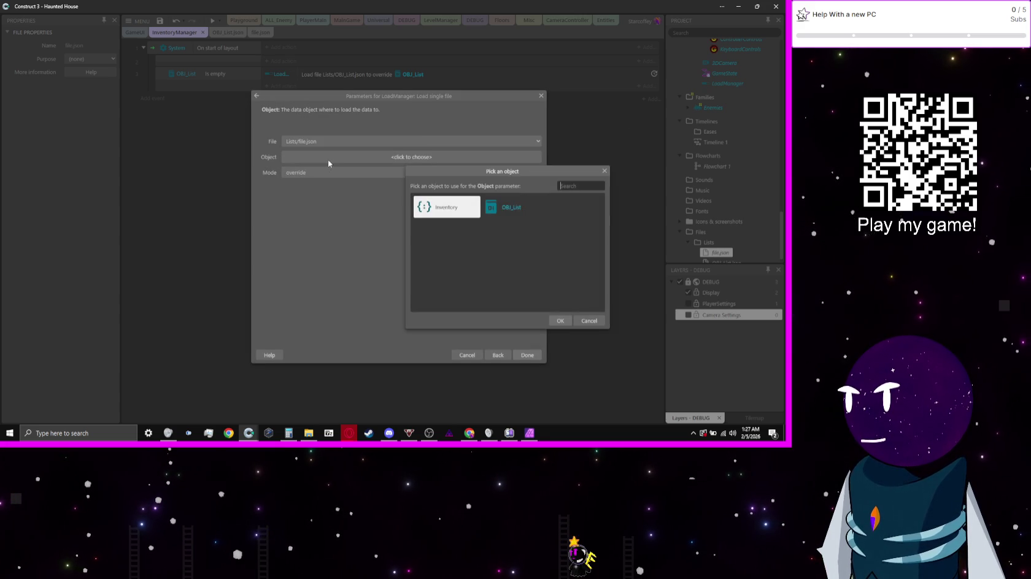
pyautogui.doubleClick(508, 209)
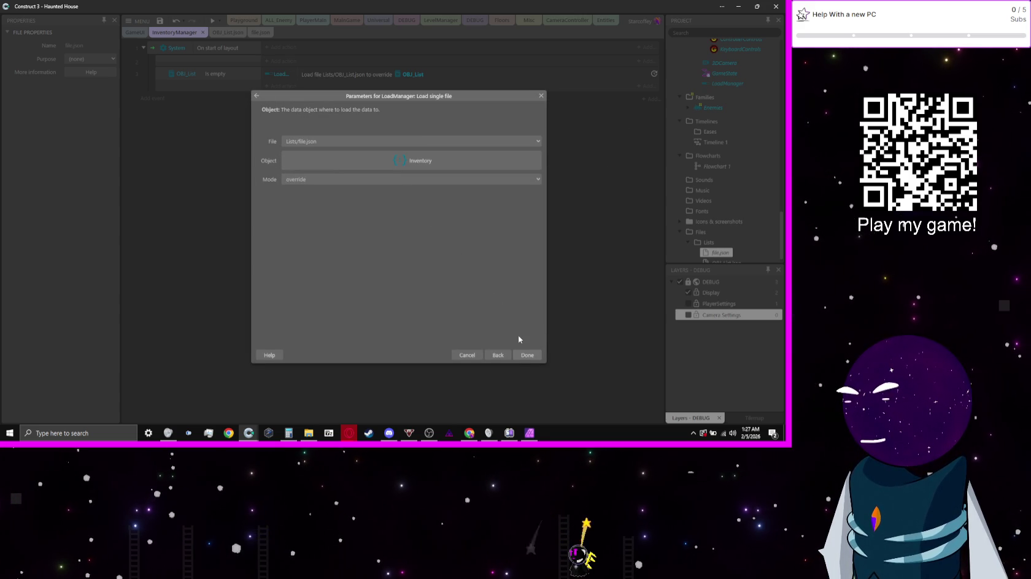
pyautogui.click(527, 355)
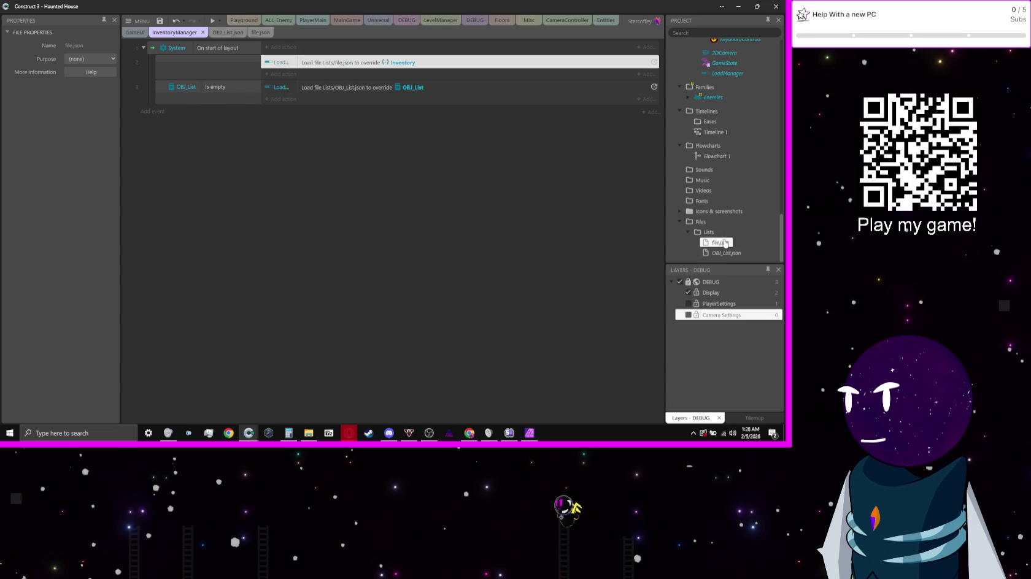
# - Rename file.json to InventoryBase.json and run a preview of the game
pyautogui.rightClick(718, 242)
pyautogui.click(703, 296)
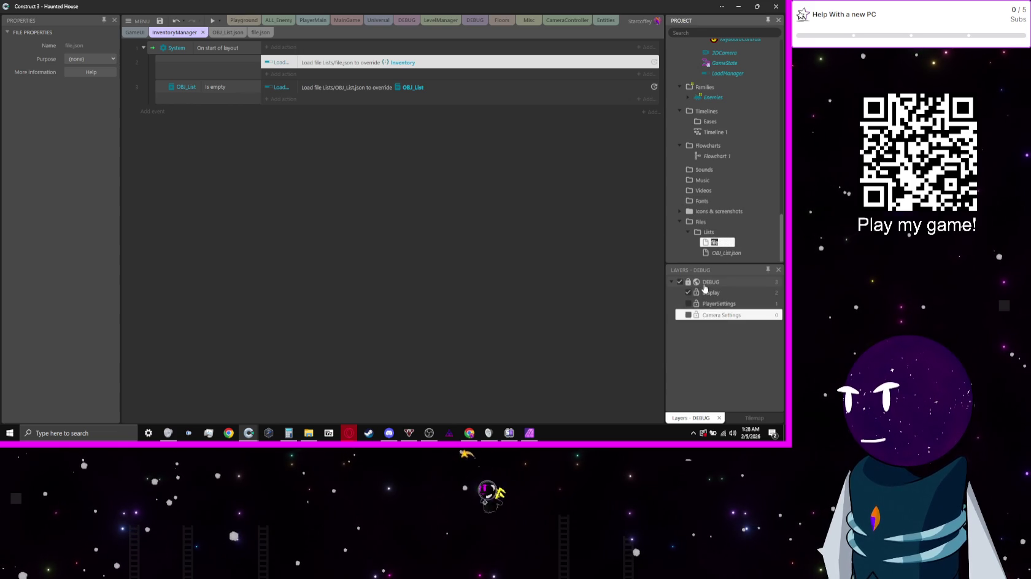
pyautogui.write('InventoryBase')
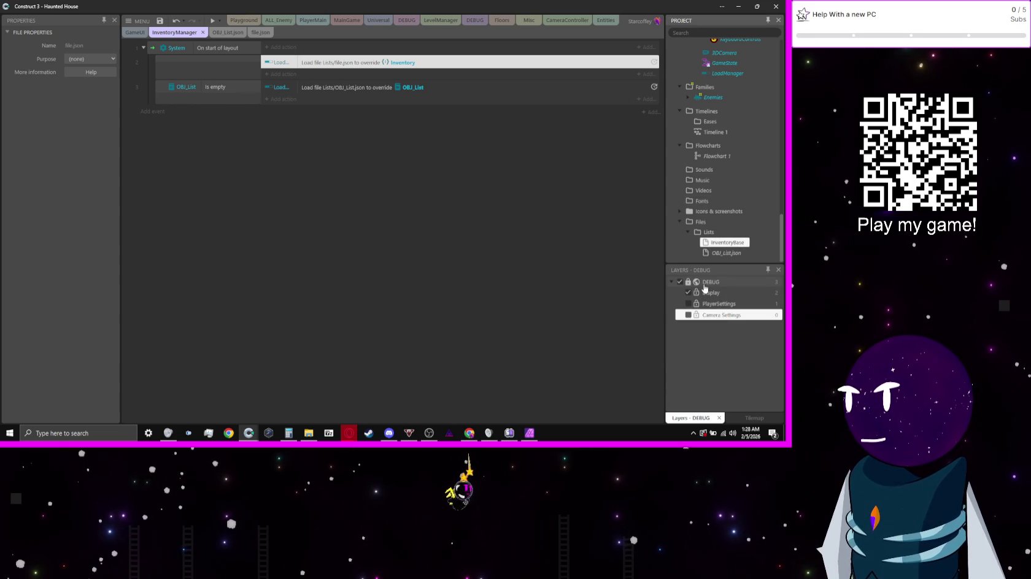
pyautogui.press('Return')
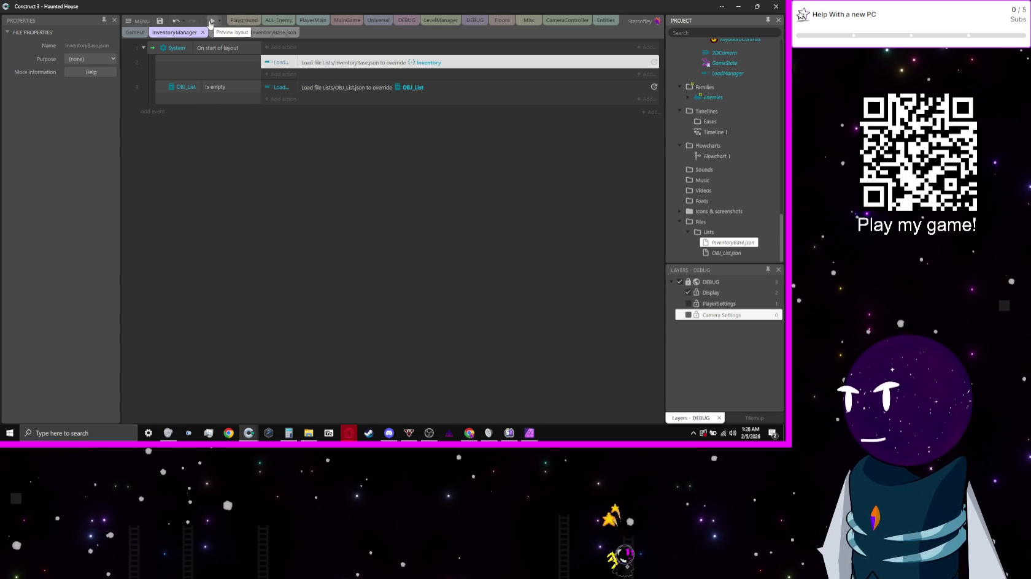
pyautogui.click(210, 25)
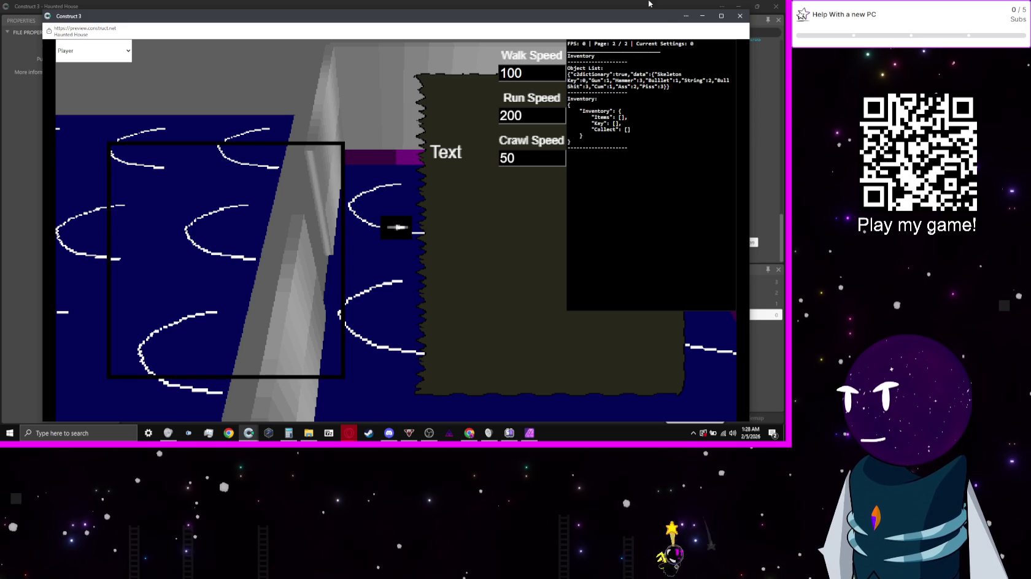
pyautogui.hotkey('alt', 'F4')
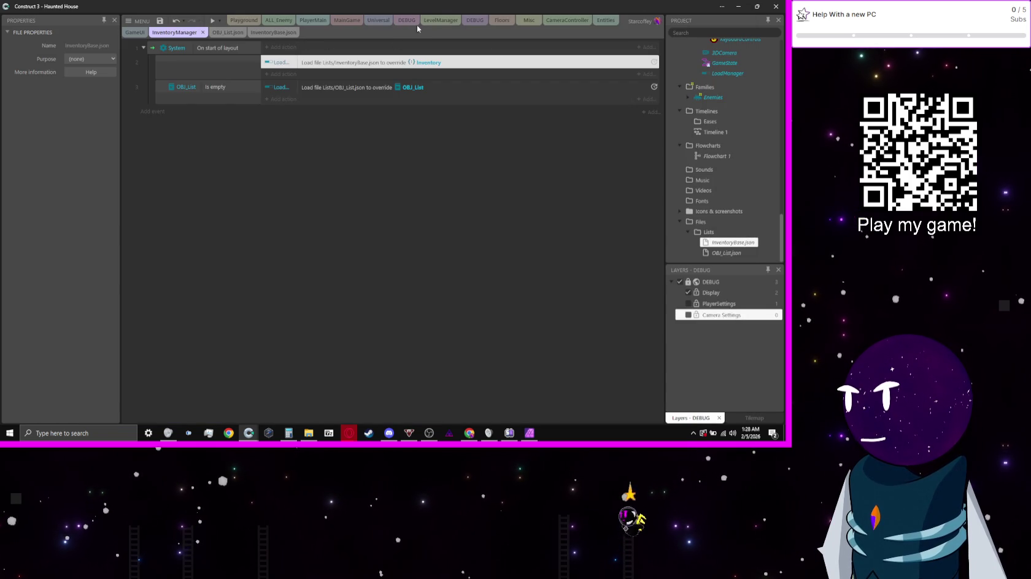
pyautogui.click(475, 19)
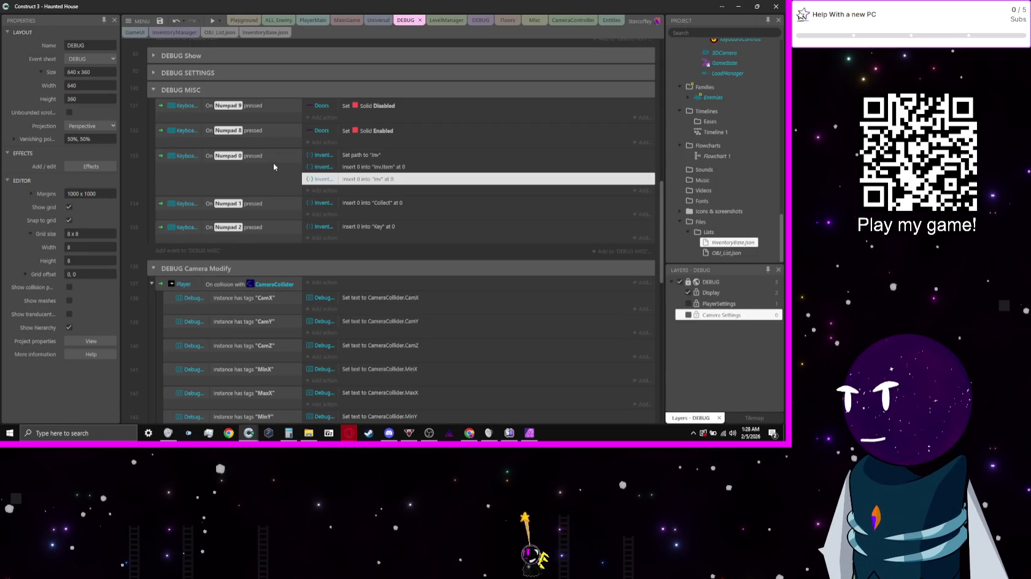
# - Delete the Numpad 0 insert actions, replace Set path with Push front 0 to "Inventory.item", then preview
pyautogui.scroll(-1, 273, 165)
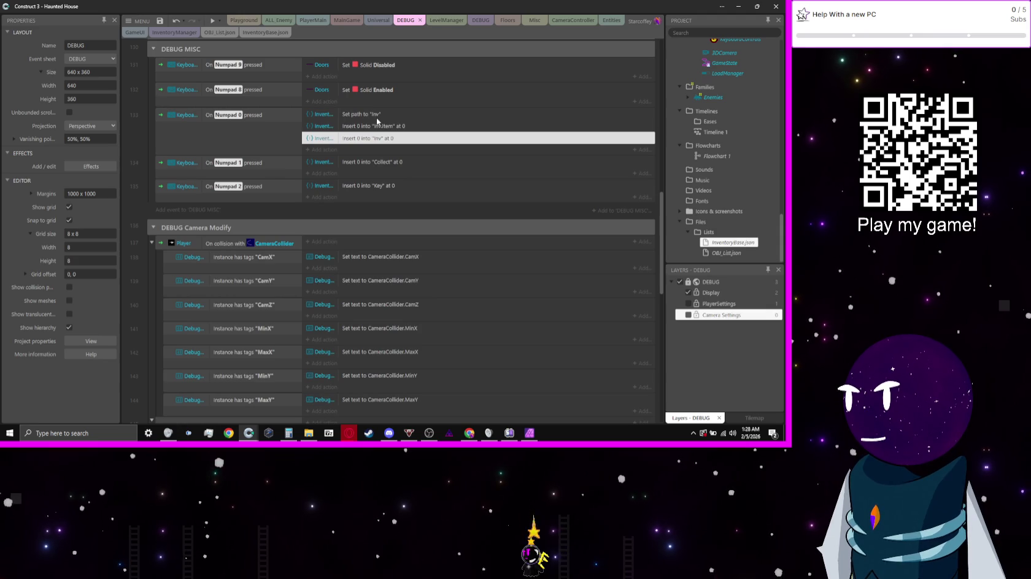
pyautogui.press('Delete')
pyautogui.press('Delete')
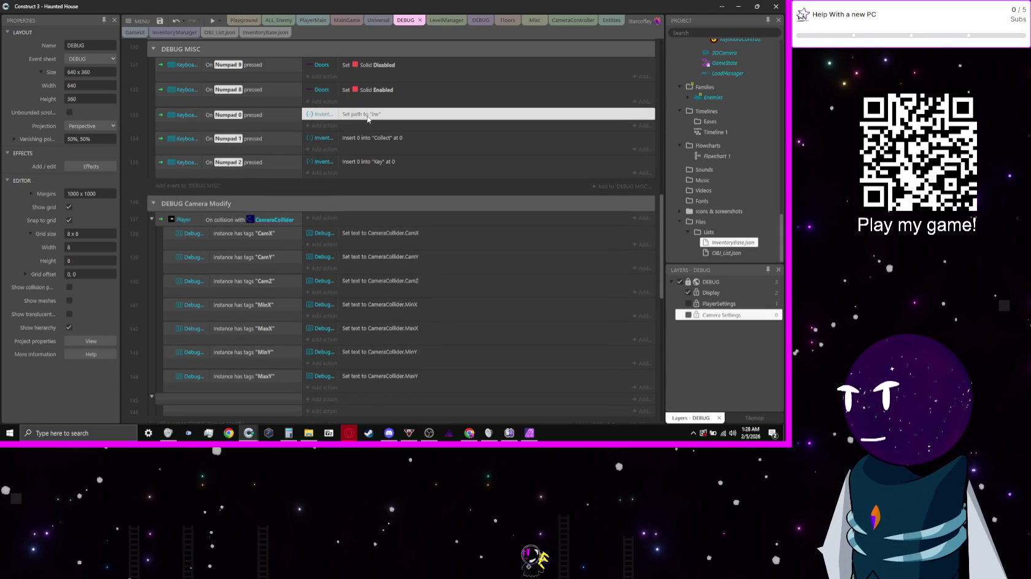
pyautogui.doubleClick(368, 117)
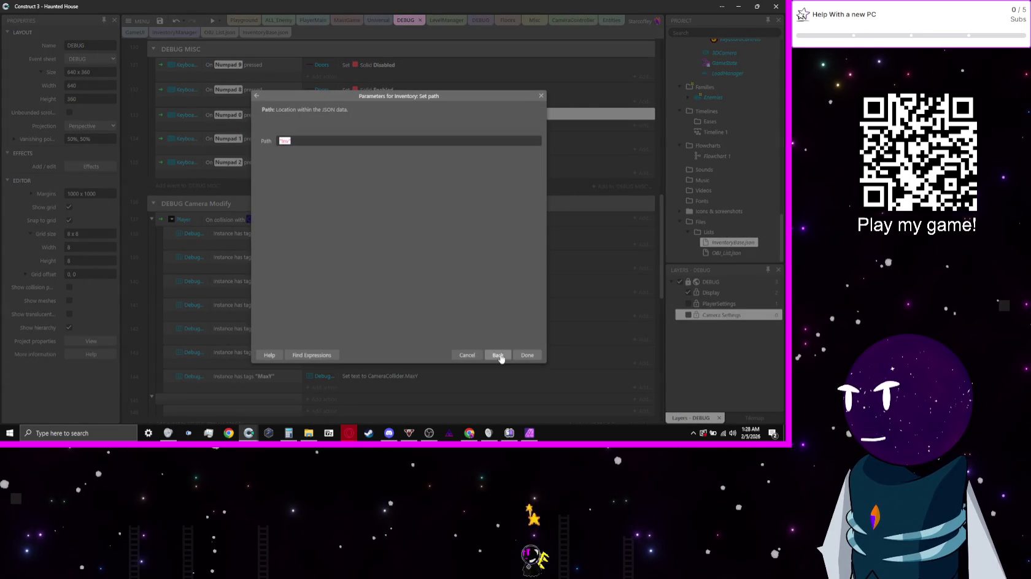
pyautogui.click(498, 355)
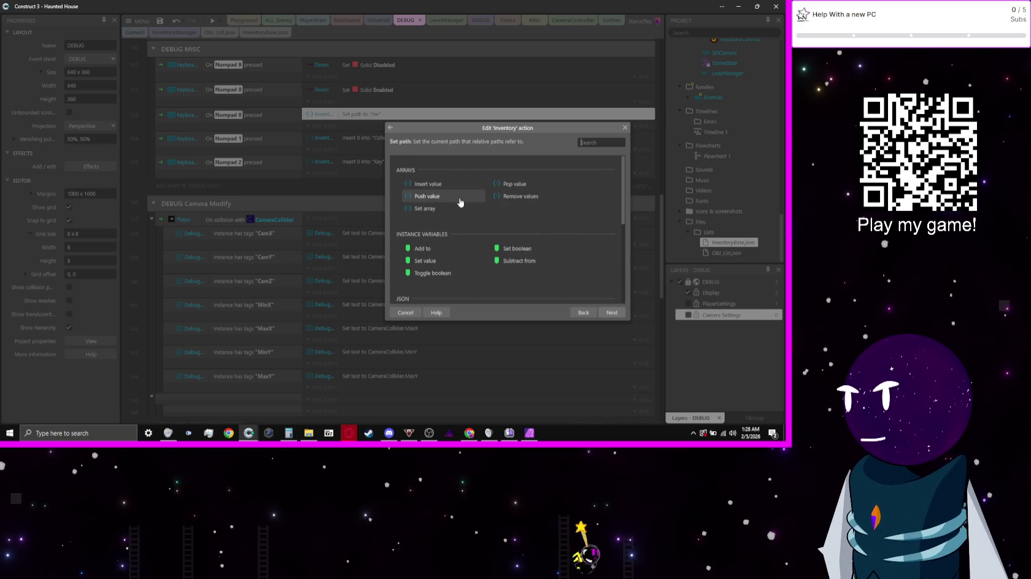
pyautogui.click(460, 201)
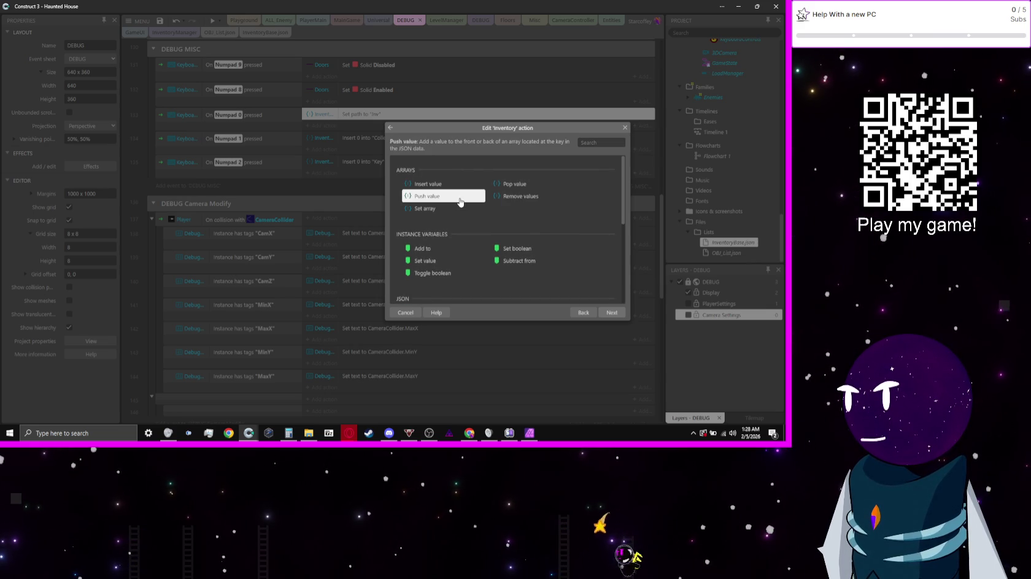
pyautogui.doubleClick(460, 201)
pyautogui.click(291, 142)
pyautogui.click(302, 165)
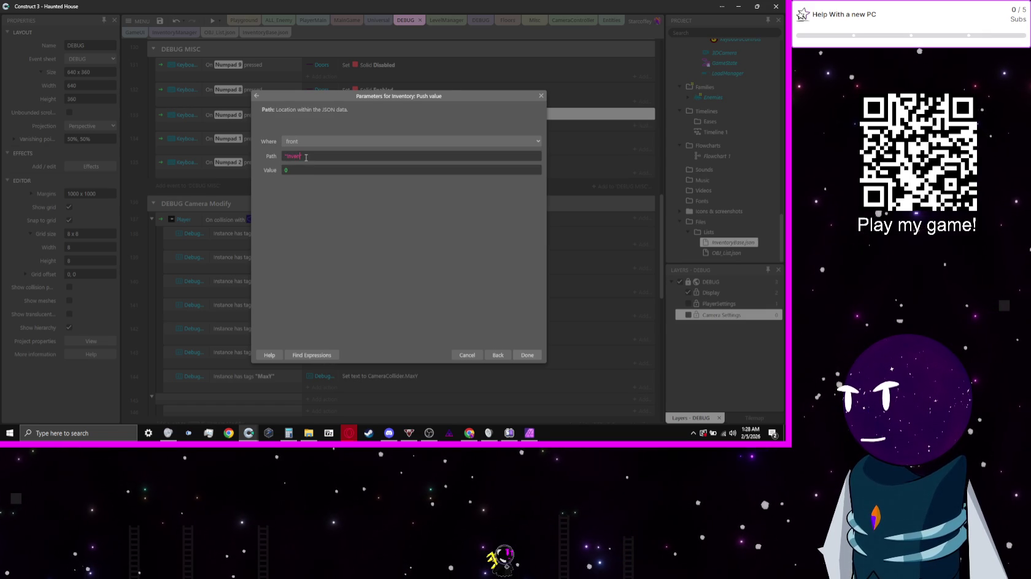
pyautogui.write('tor')
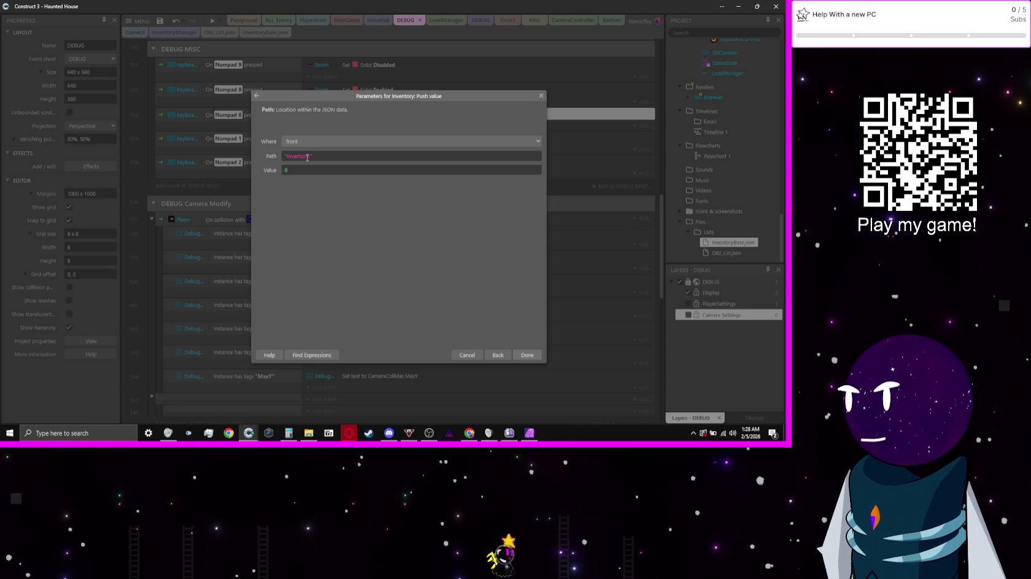
pyautogui.write('y')
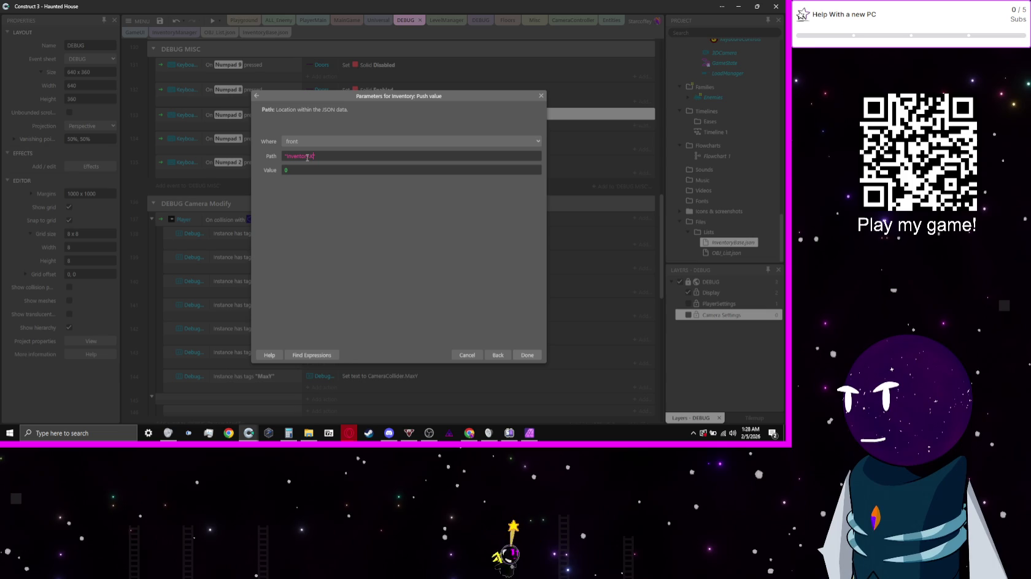
pyautogui.write('.item')
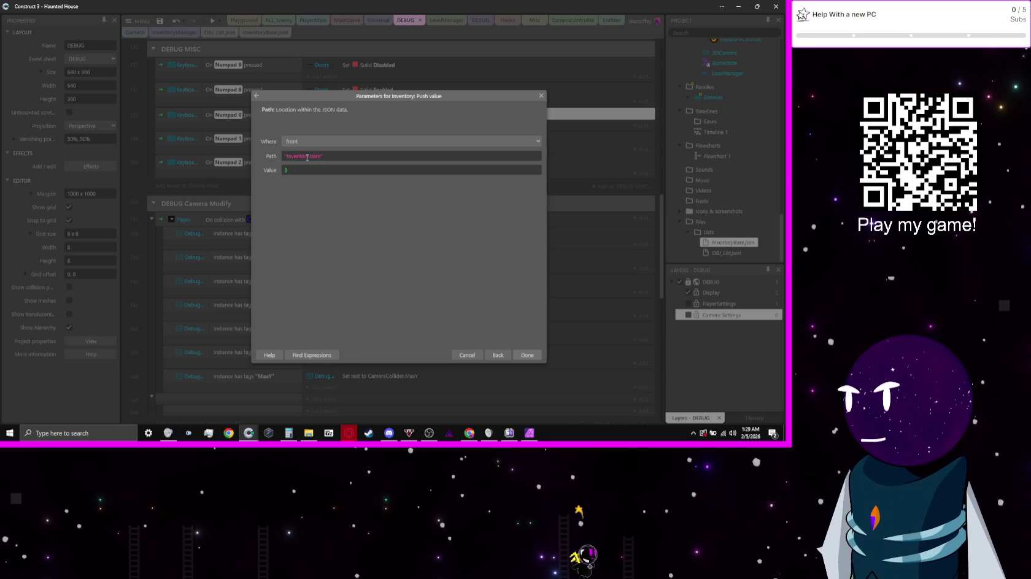
pyautogui.press('Return')
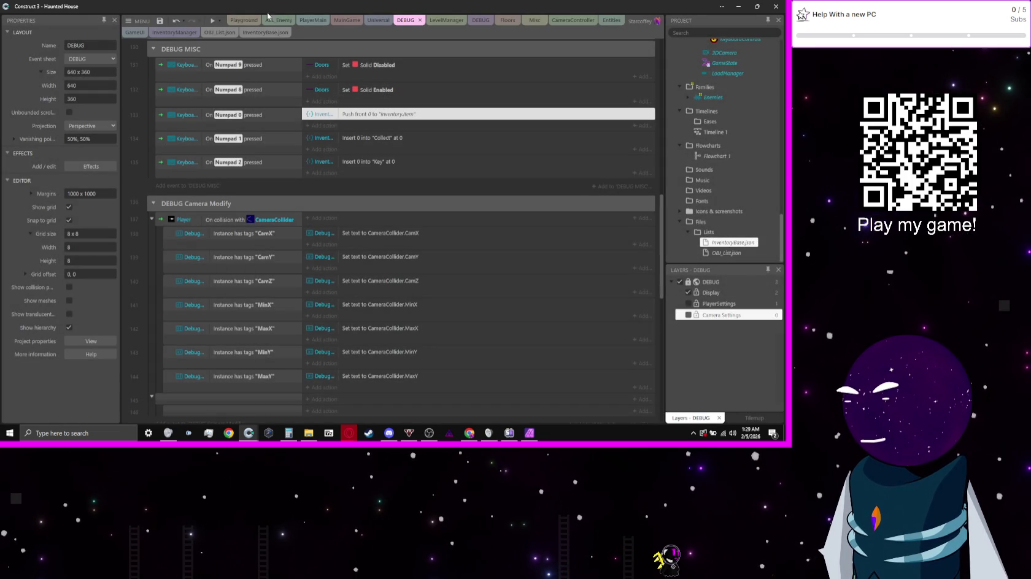
pyautogui.click(214, 22)
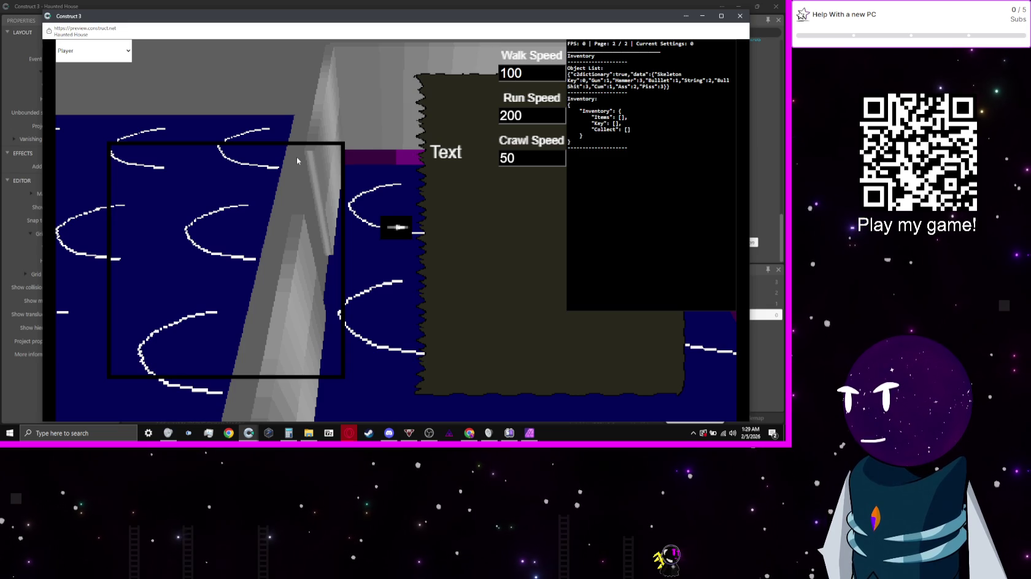
# - Close the preview and review the Push value action's parameters without changes
pyautogui.click(329, 3)
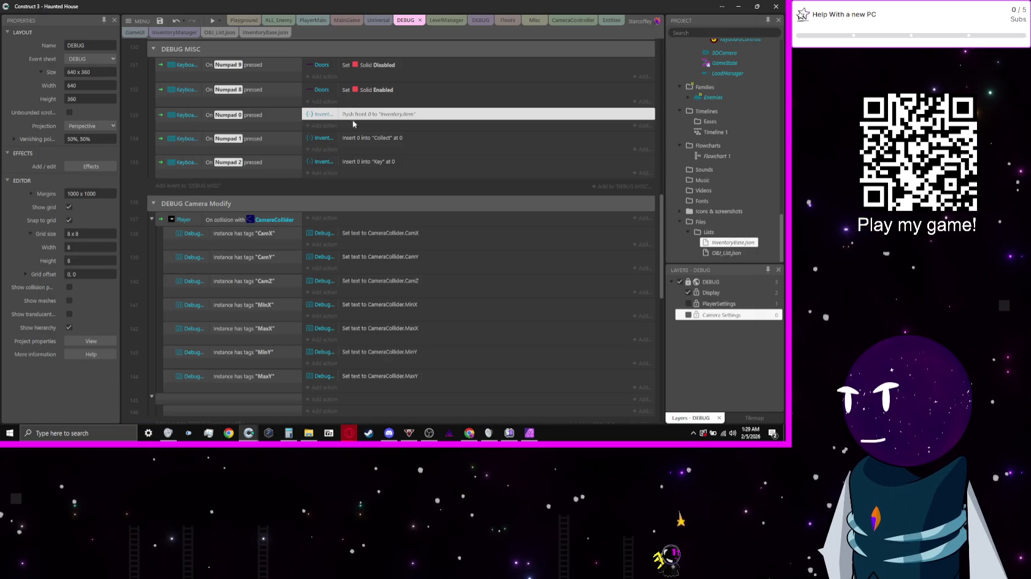
pyautogui.doubleClick(393, 123)
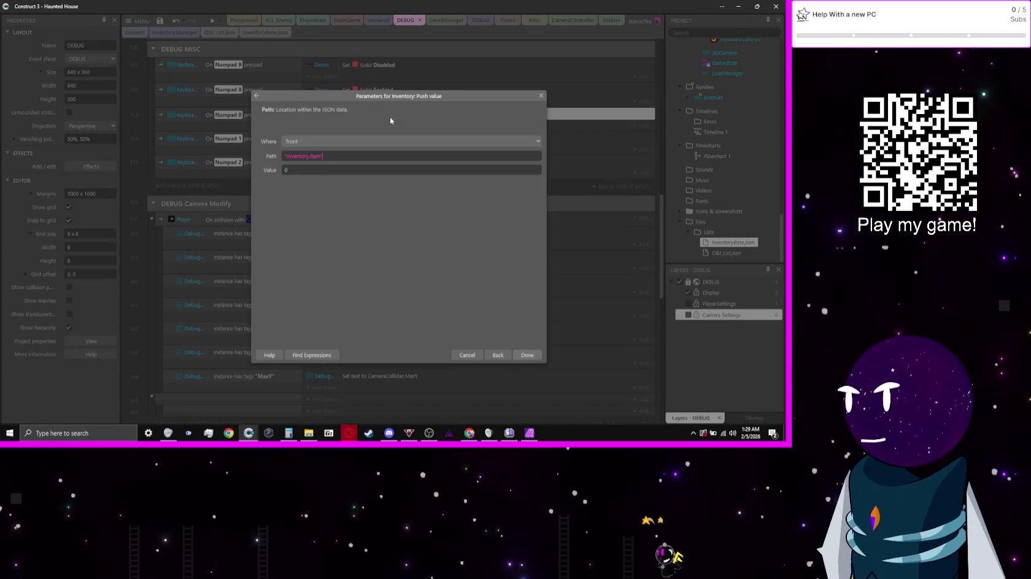
pyautogui.press('Return')
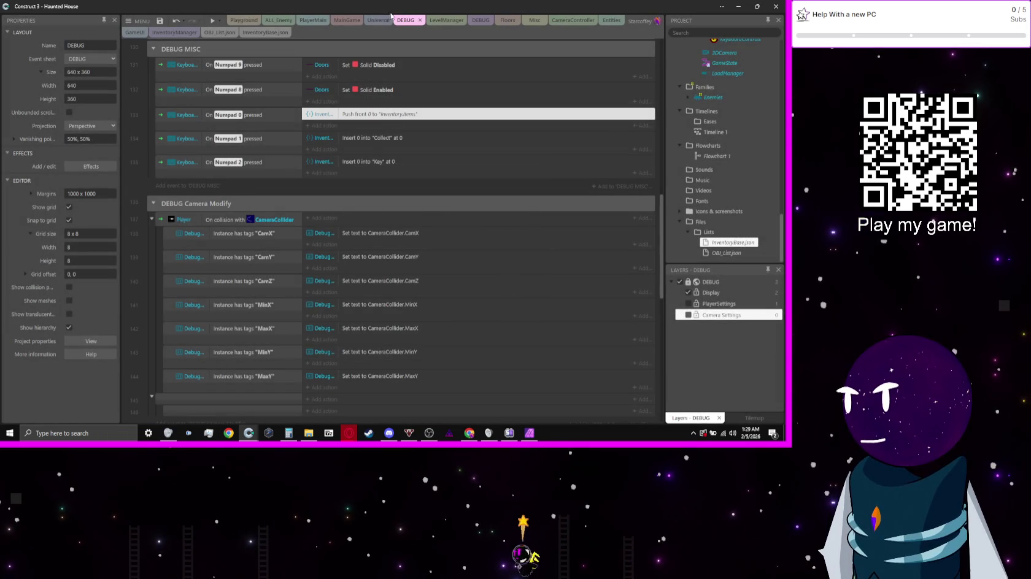
# - Rename the "Inventory" key in InventoryBase.json to "Inv" and check it in a preview
pyautogui.click(265, 35)
pyautogui.doubleClick(209, 53)
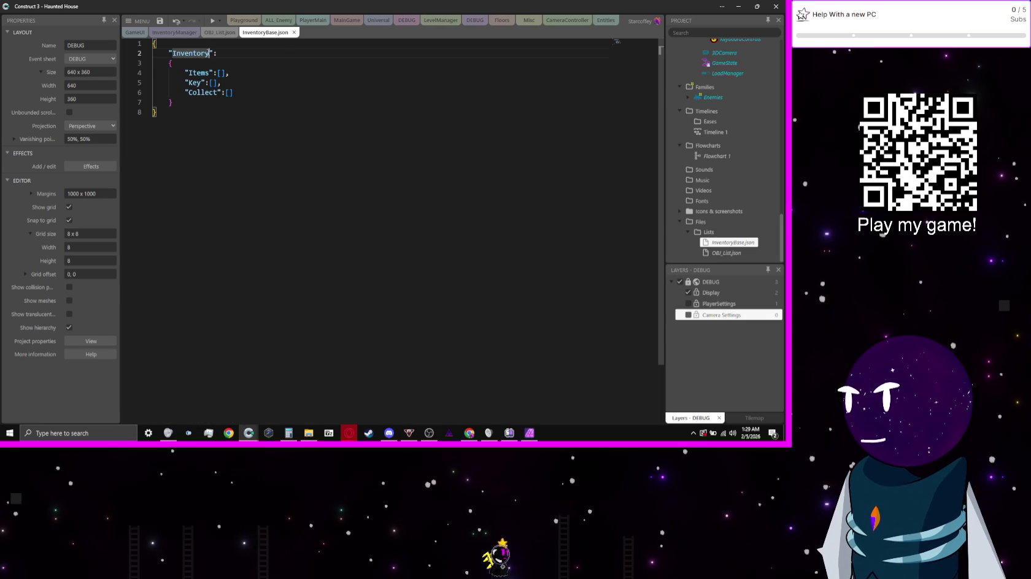
pyautogui.write('Inv')
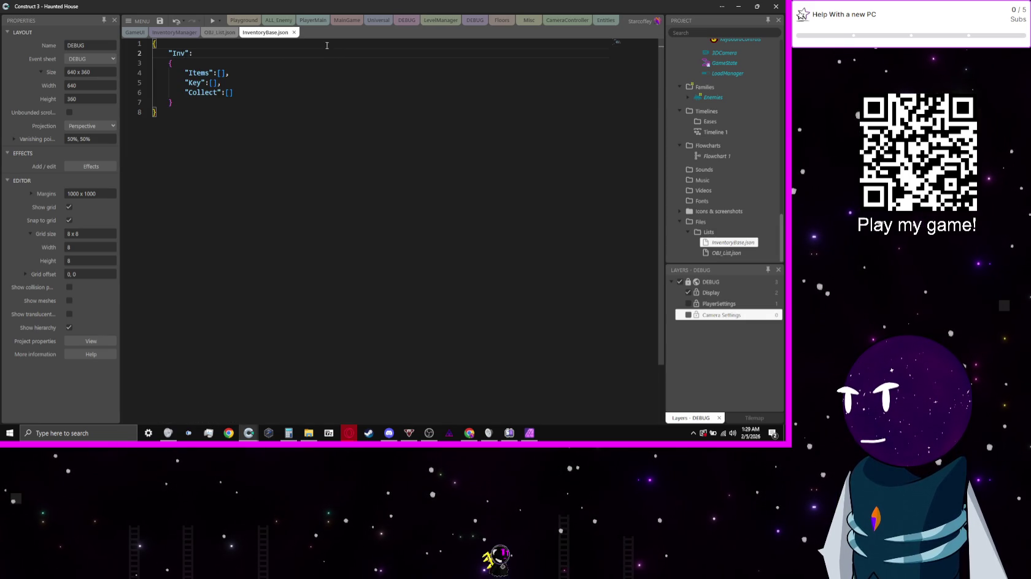
pyautogui.click(211, 21)
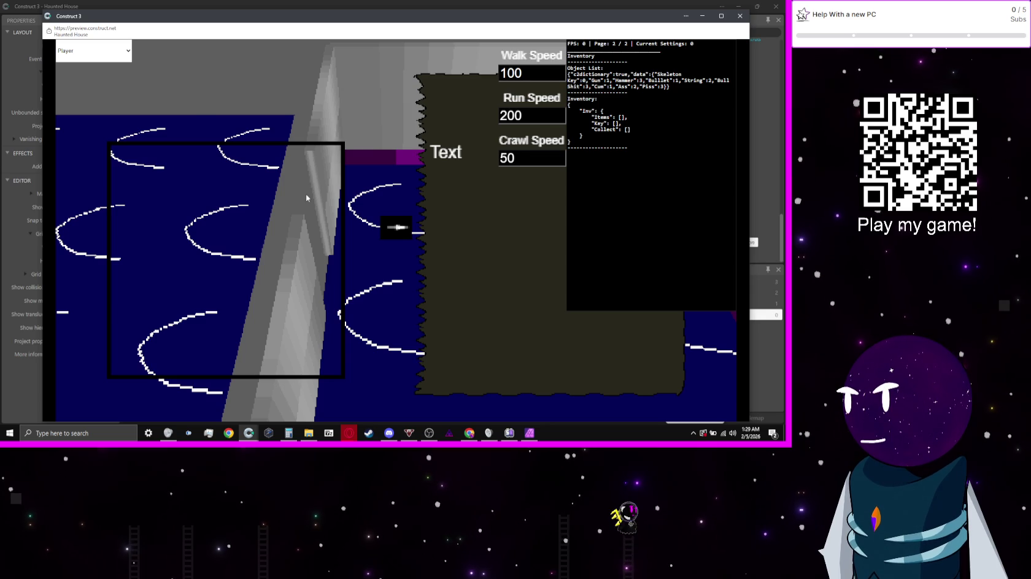
pyautogui.hotkey('alt', 'F4')
pyautogui.click(181, 34)
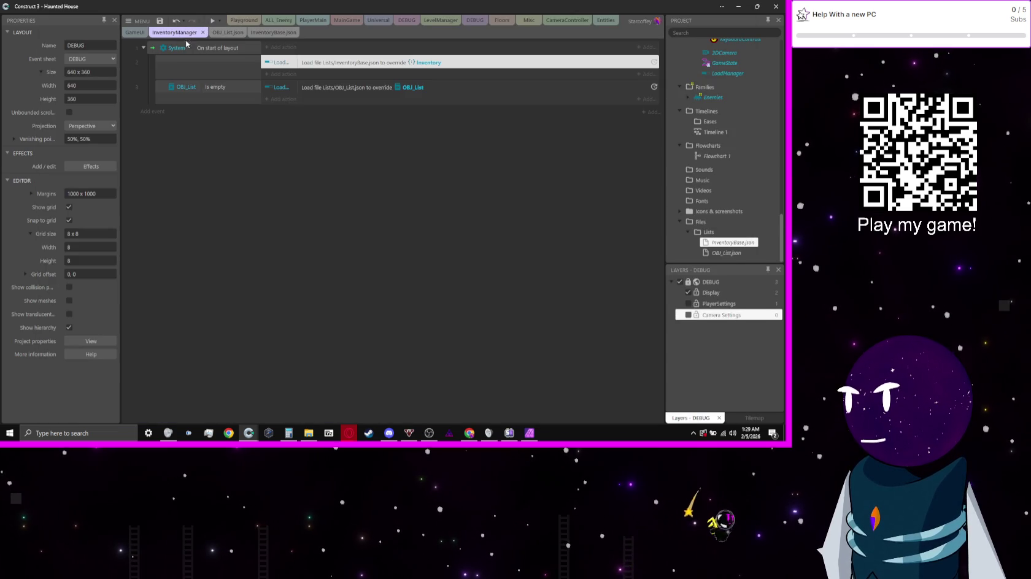
# - Review the load action, InventoryBase.json, OBJ_List.json and GameUI layout, then open the DEBUG sheet
pyautogui.doubleClick(317, 64)
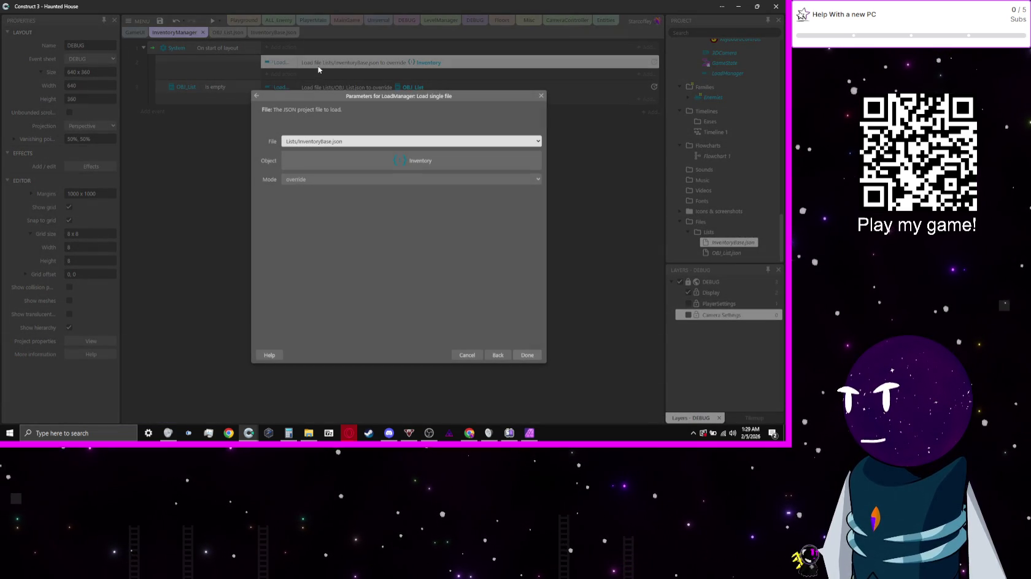
pyautogui.press('Escape')
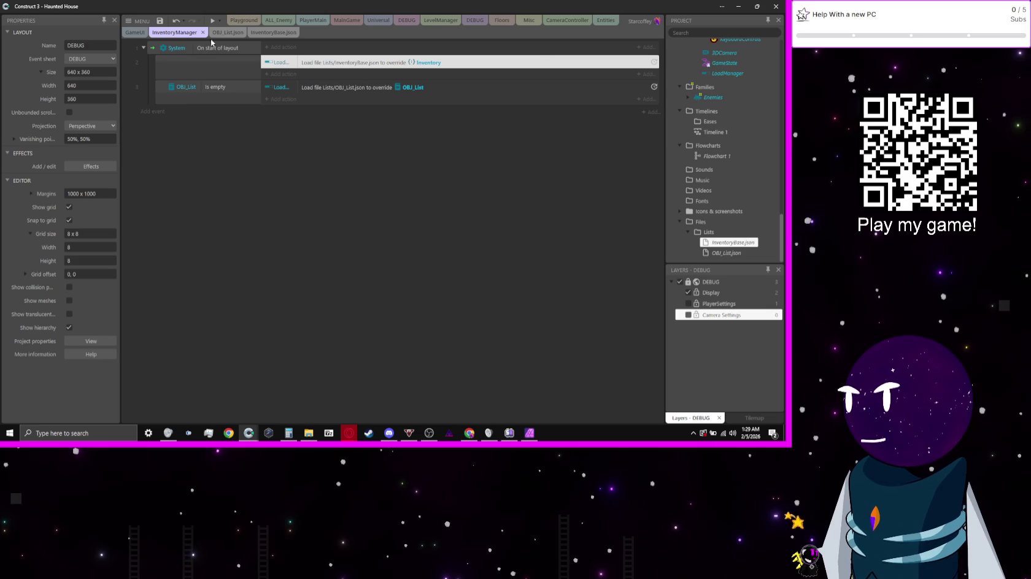
pyautogui.click(269, 33)
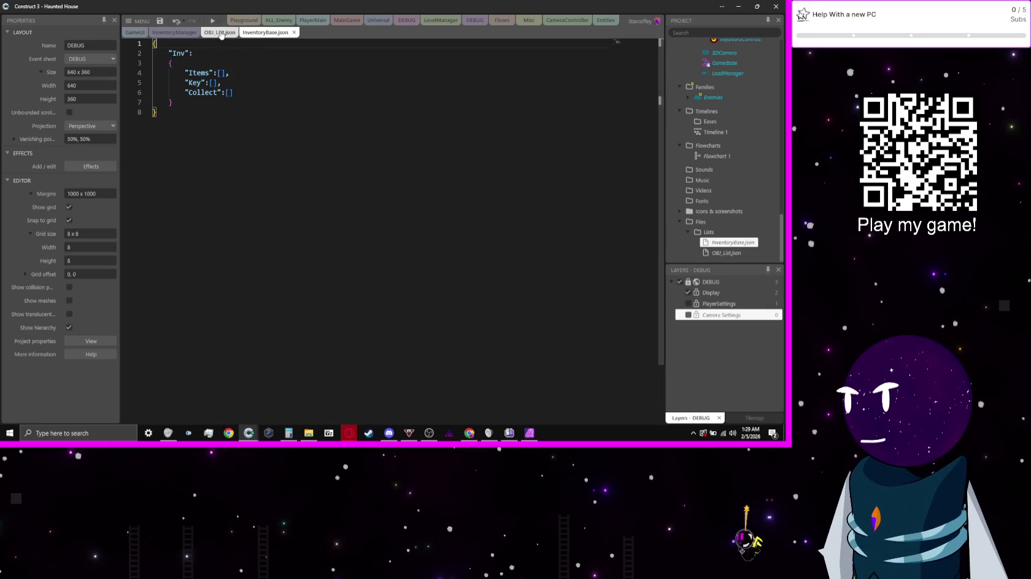
pyautogui.click(219, 32)
pyautogui.click(172, 33)
pyautogui.click(136, 34)
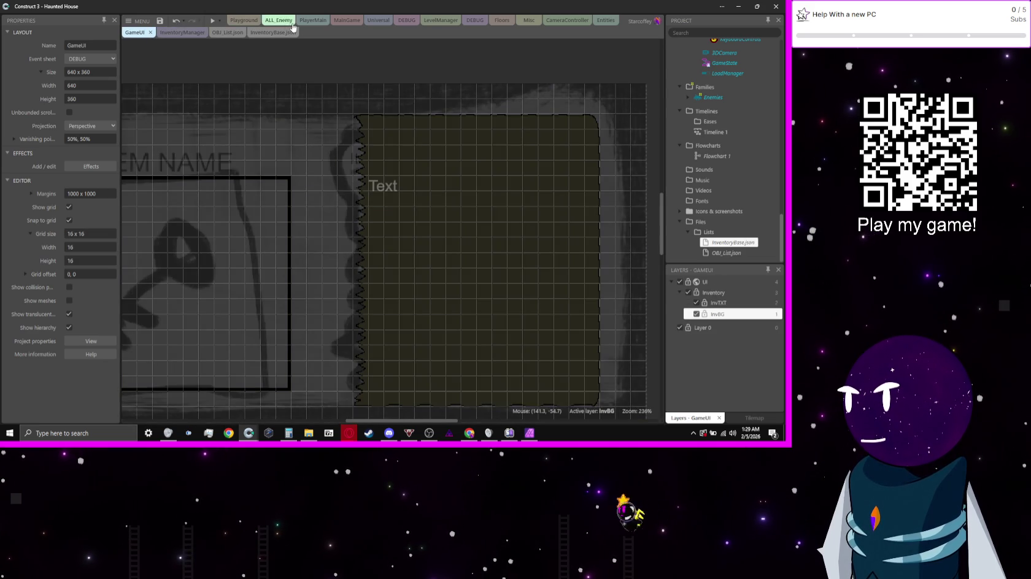
pyautogui.scroll(10, 747, 207)
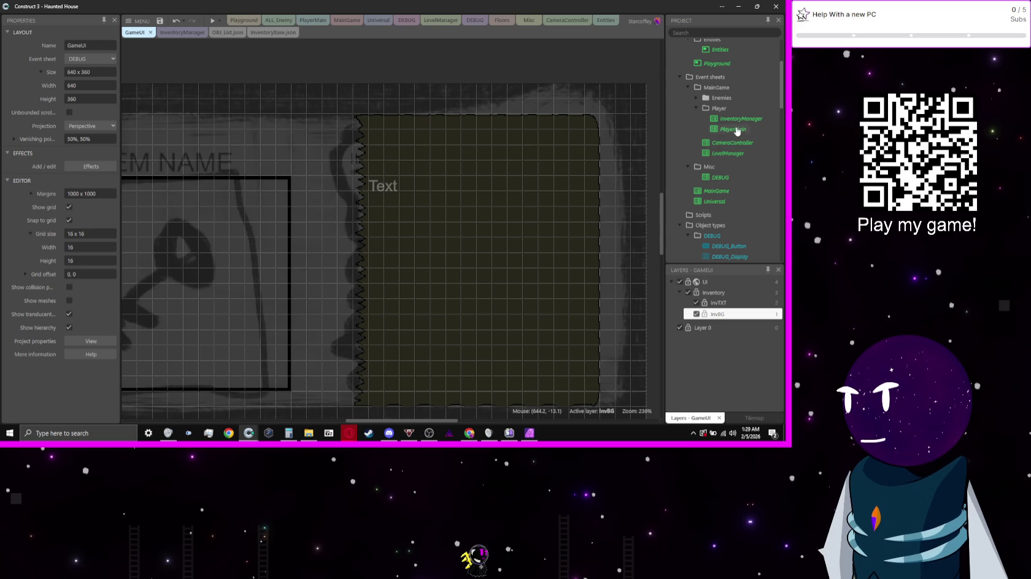
pyautogui.doubleClick(738, 120)
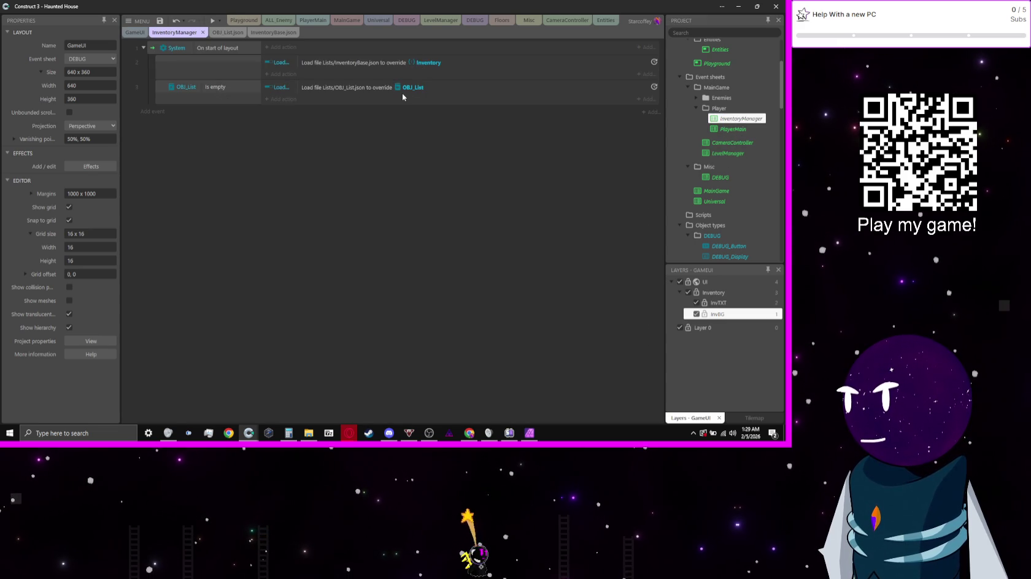
pyautogui.click(406, 21)
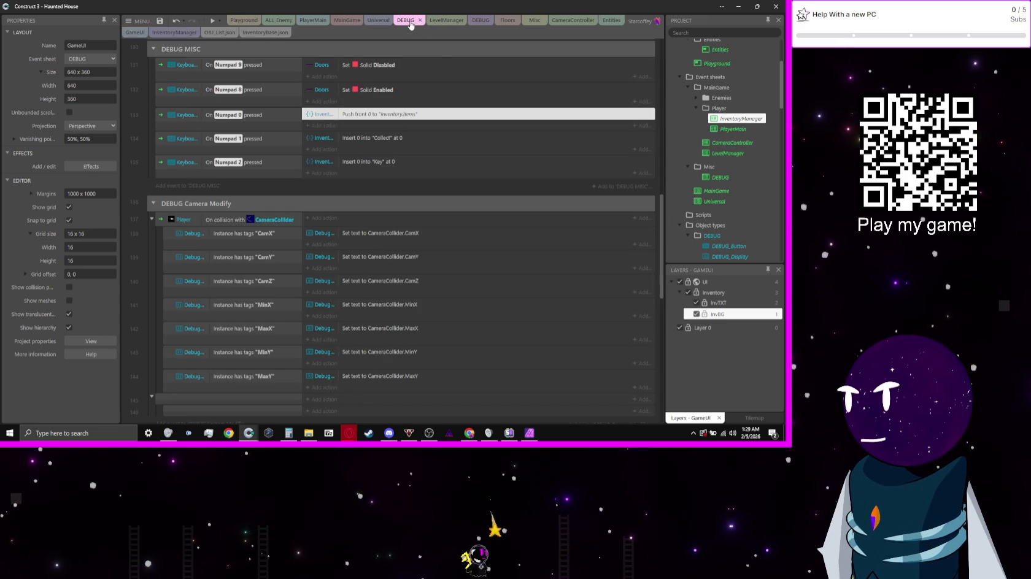
# - Change the Numpad 0 push action's path to "Inv.Items" and run a preview
pyautogui.doubleClick(414, 115)
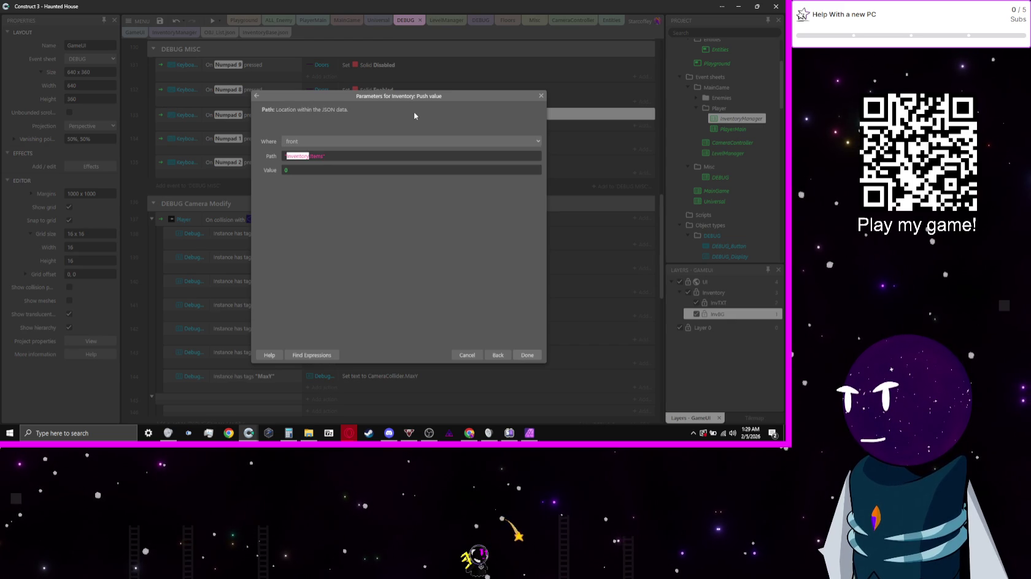
pyautogui.write('Inv.')
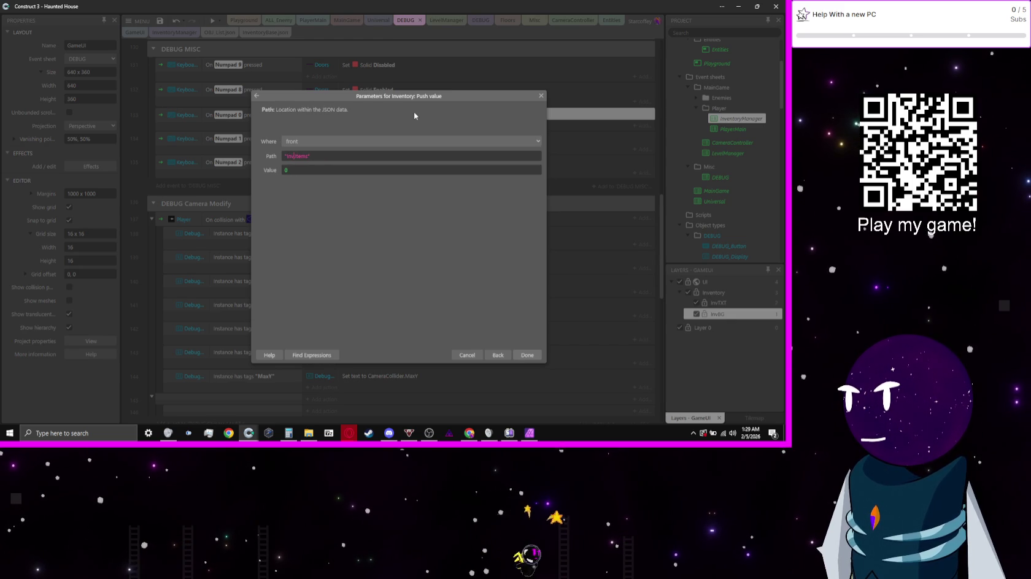
pyautogui.press('Return')
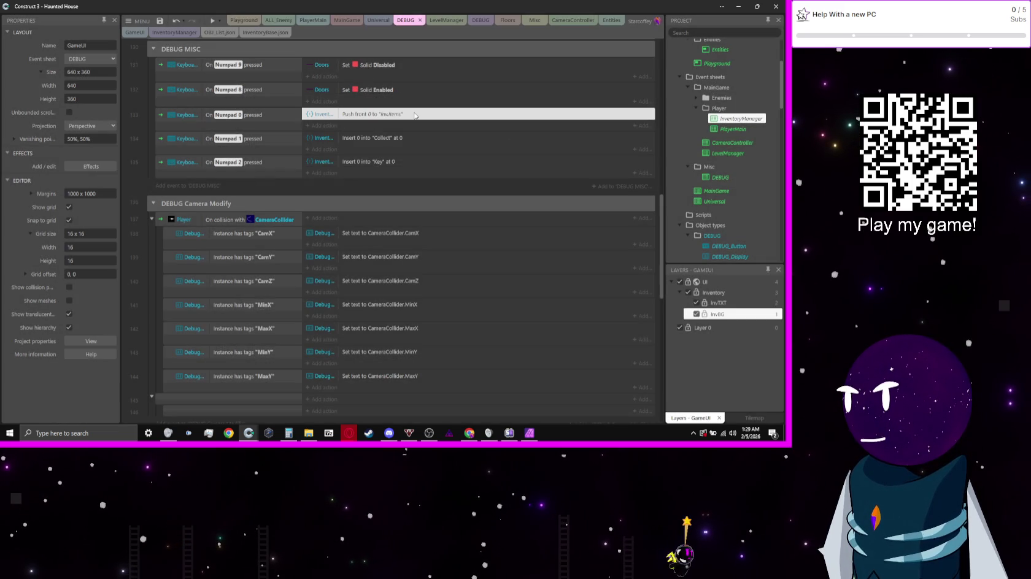
pyautogui.click(210, 21)
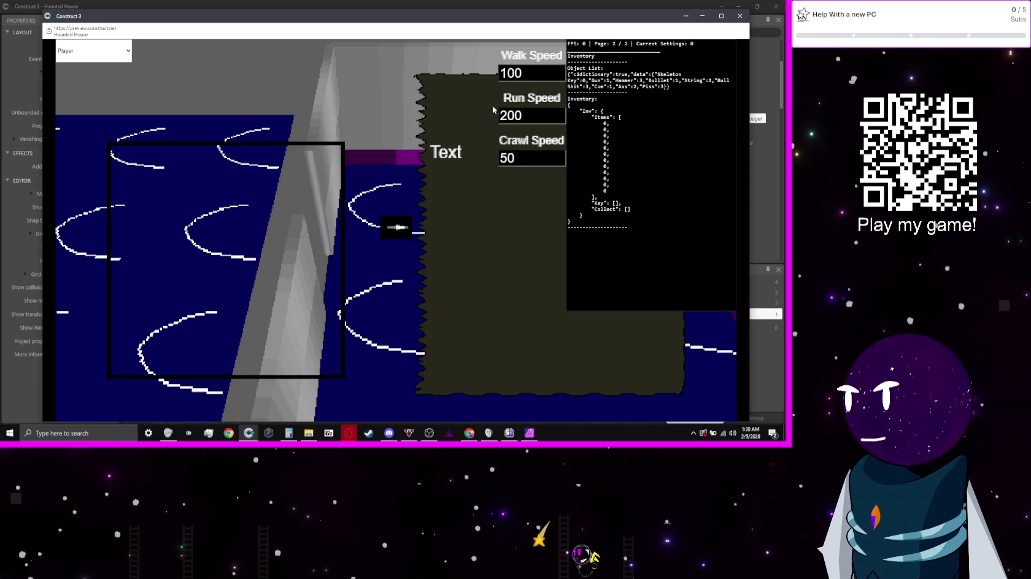
# - Replace Numpad 1's insert action with a copied Push front of 0 onto "Inv.Key"
pyautogui.click(547, 3)
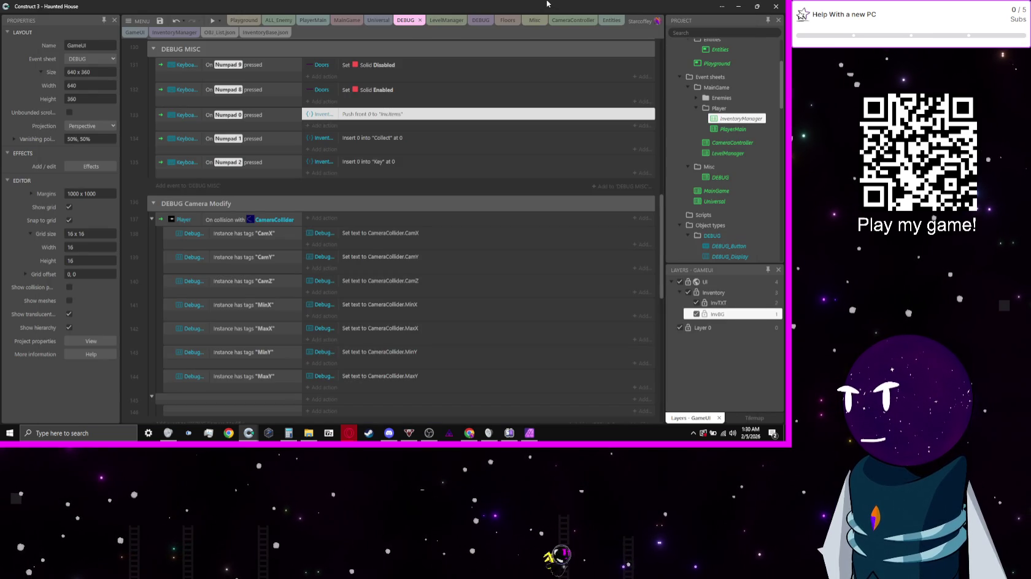
pyautogui.click(384, 139)
pyautogui.moveTo(381, 122); pyautogui.dragTo(387, 143)
pyautogui.press('Delete')
pyautogui.doubleClick(385, 139)
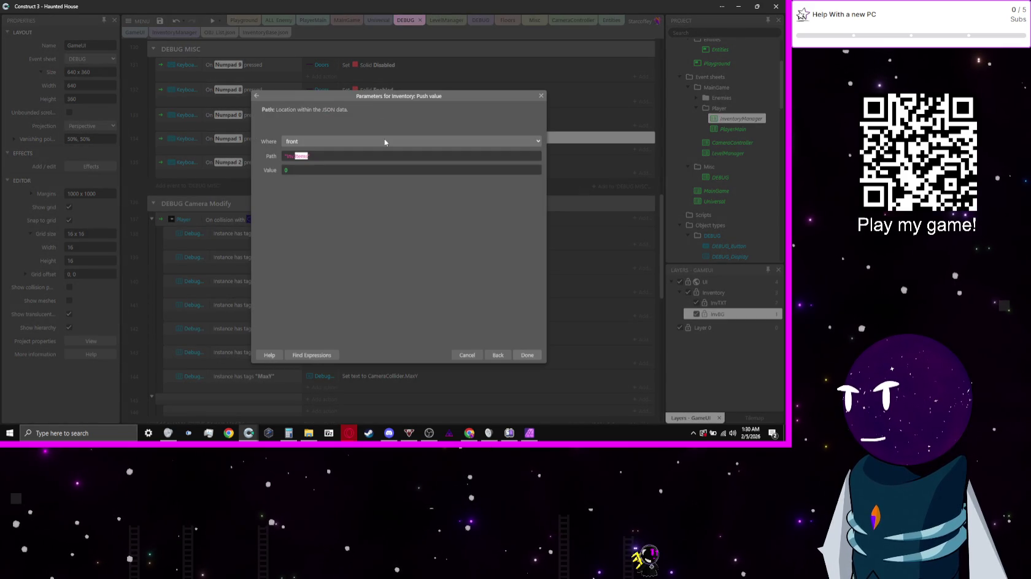
pyautogui.write('Key')
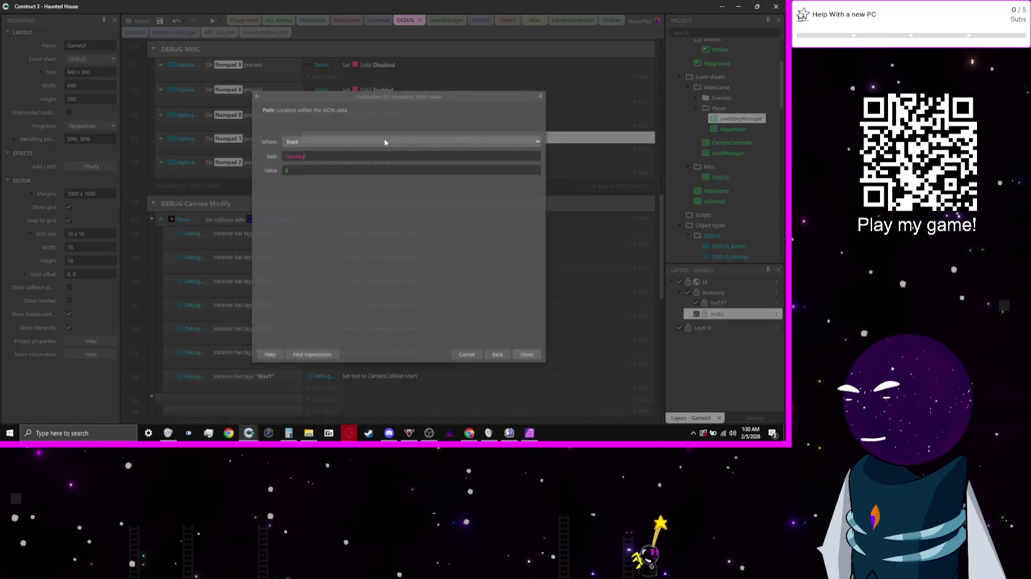
pyautogui.press('Return')
# - Make Numpad 2 push 0 onto "Inv.Collect" and confirm both arrays fill in preview
pyautogui.press('Down')
pyautogui.press('Return')
pyautogui.press('Tab')
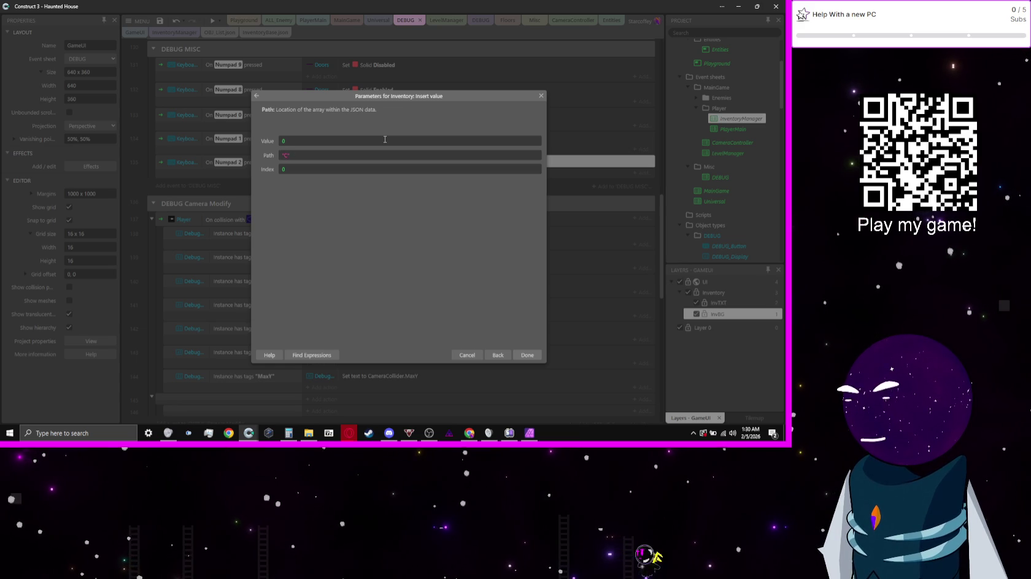
pyautogui.write('Key')
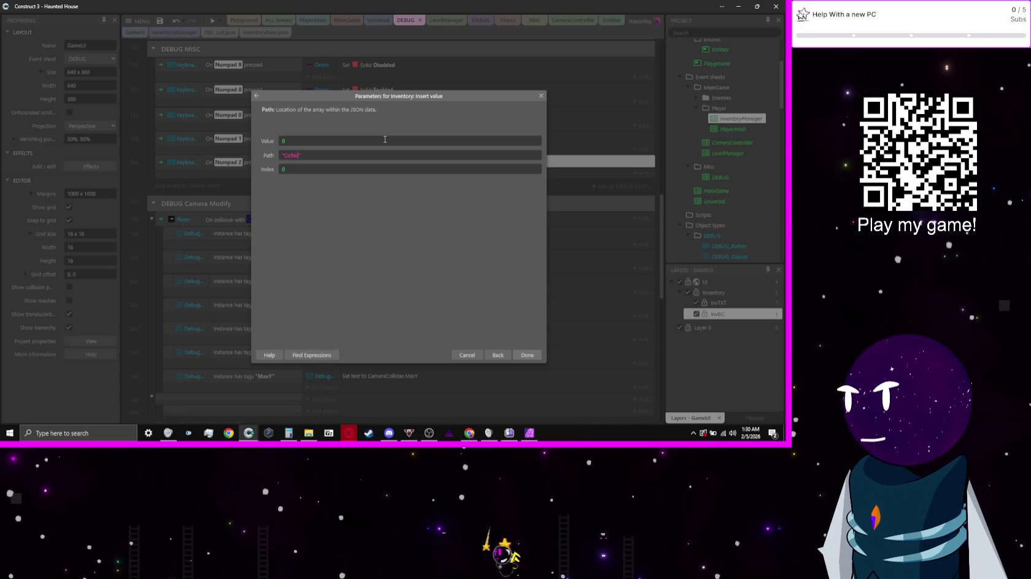
pyautogui.press('Return')
pyautogui.moveTo(385, 141); pyautogui.dragTo(383, 165)
pyautogui.press('Delete')
pyautogui.doubleClick(385, 164)
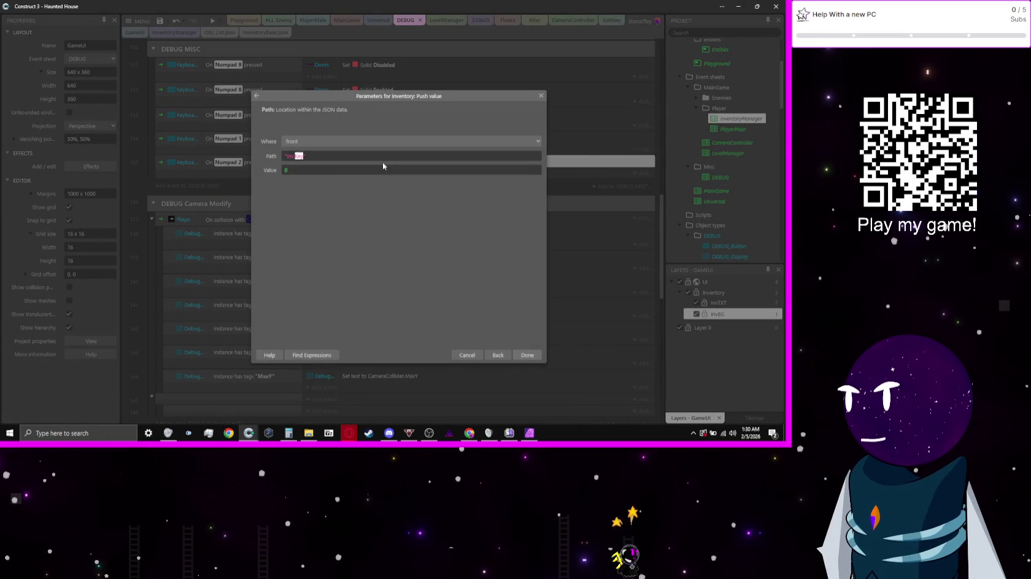
pyautogui.write('Candle')
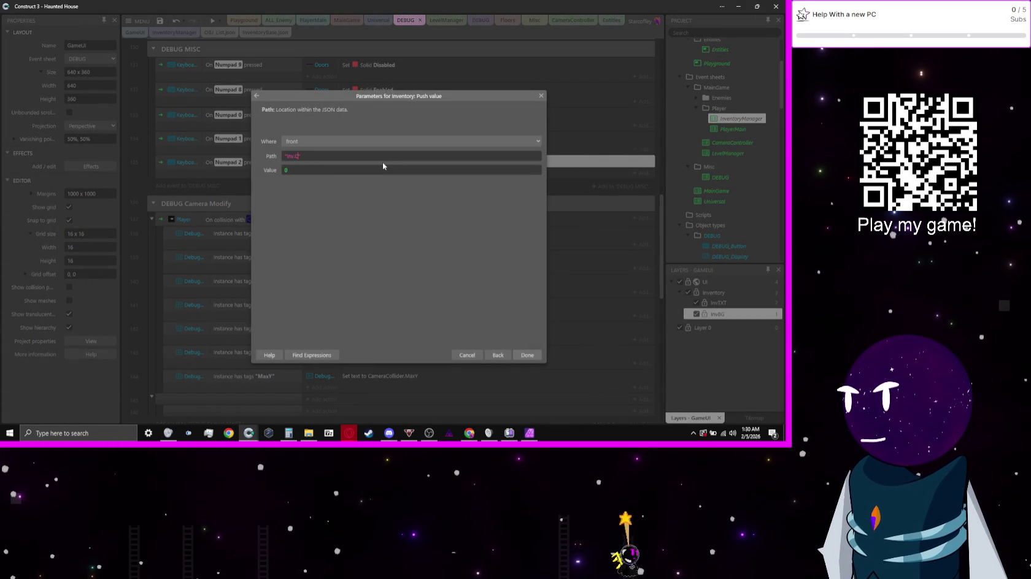
pyautogui.press('Return')
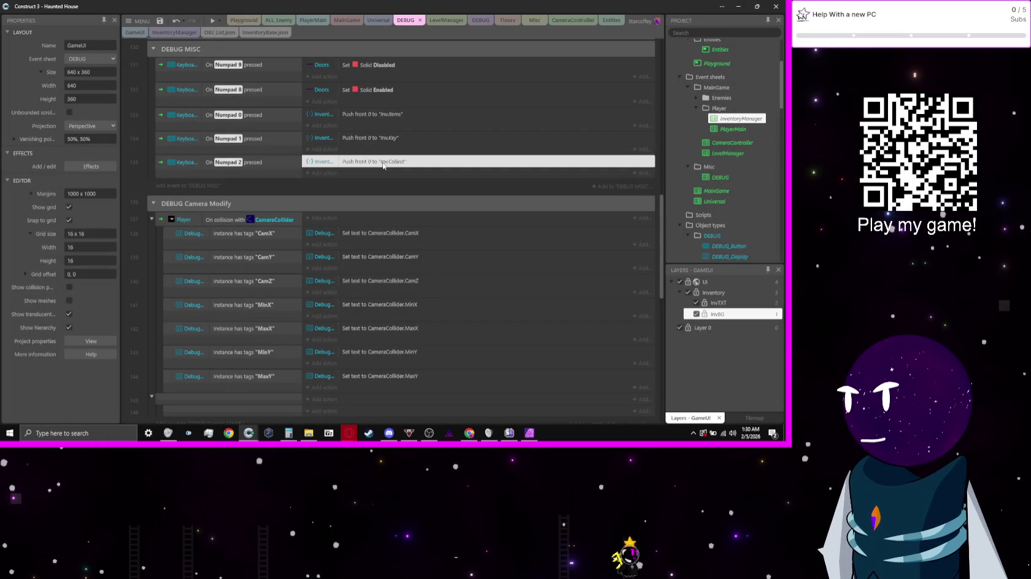
pyautogui.click(213, 21)
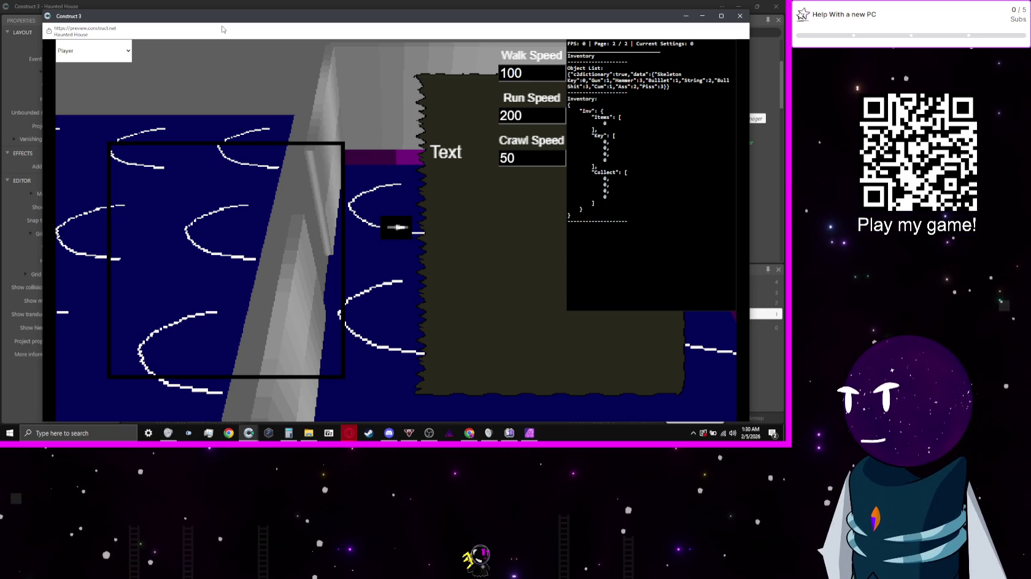
pyautogui.click(196, 3)
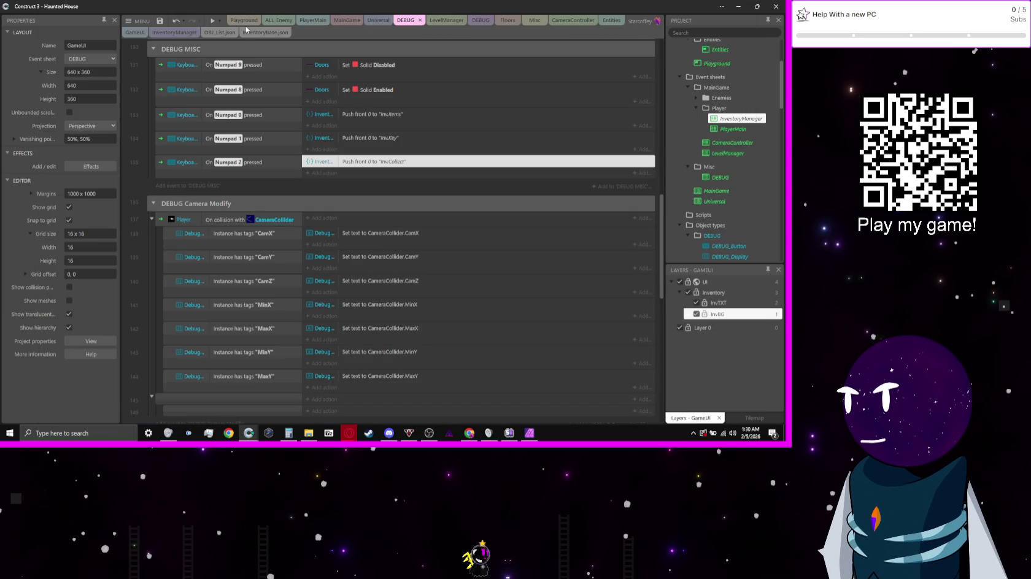
# - Add a Keyboard On key pressed event to the InventoryManager event sheet
pyautogui.click(246, 31)
pyautogui.click(219, 32)
pyautogui.click(178, 33)
pyautogui.rightClick(641, 112)
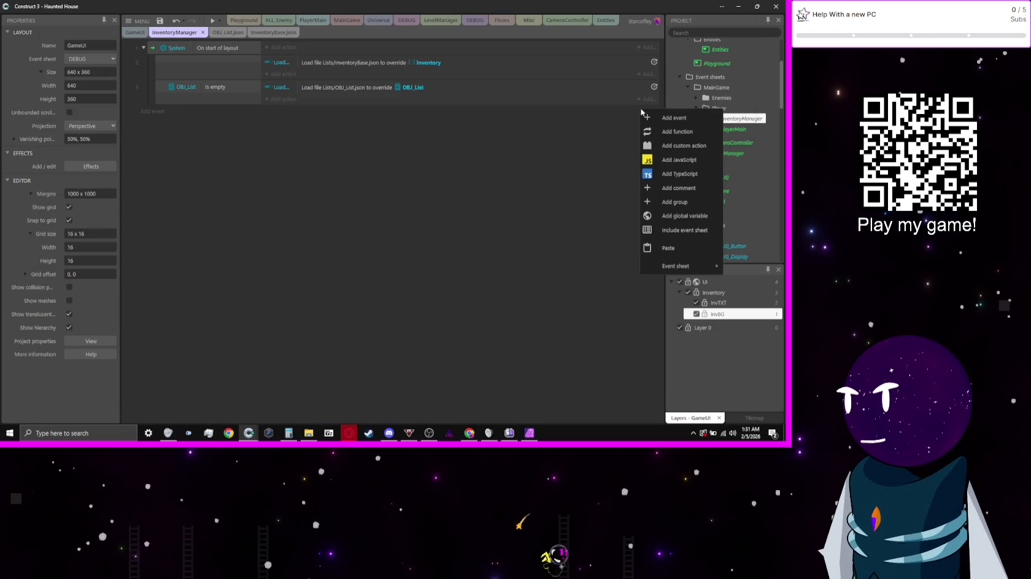
pyautogui.click(657, 118)
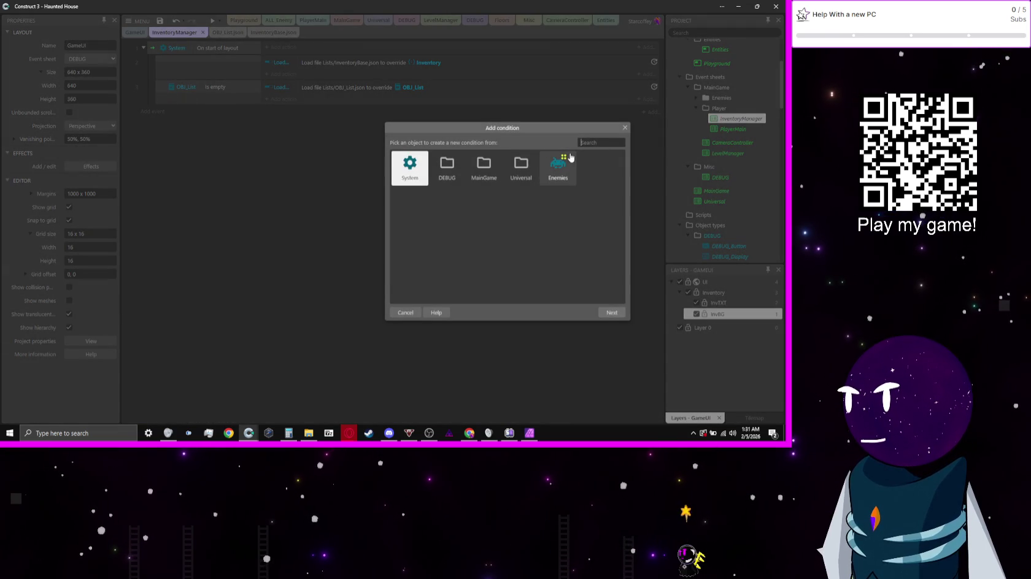
pyautogui.write('key')
pyautogui.press('Return')
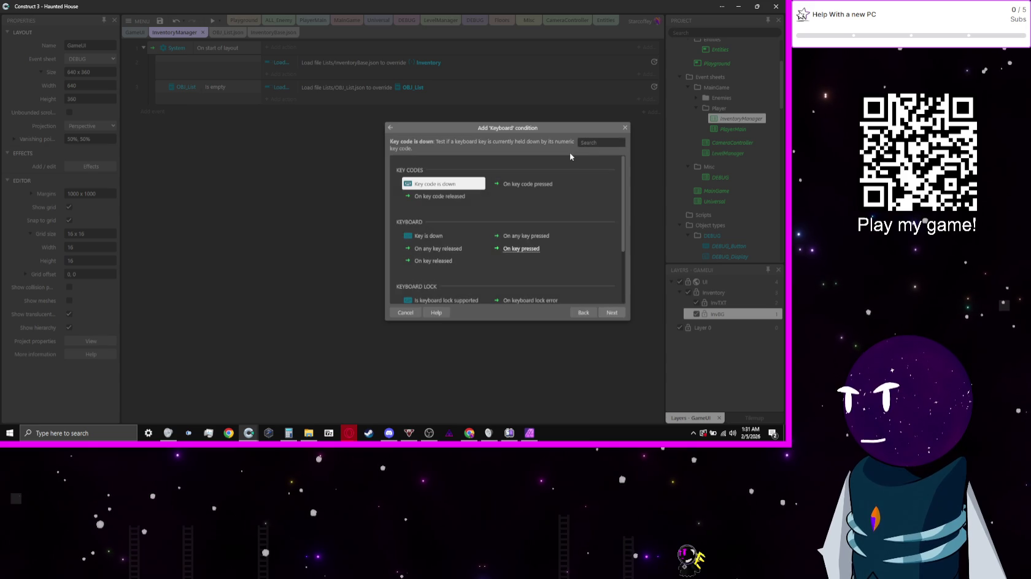
pyautogui.doubleClick(521, 248)
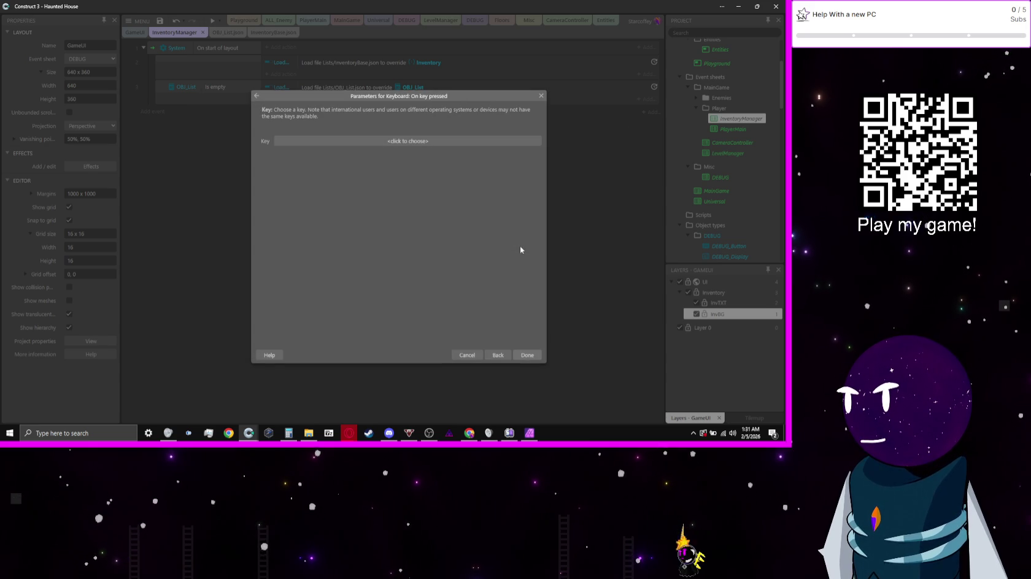
# - Set the trigger key to Numpad 3 and add a sub-event with a new condition
pyautogui.click(455, 142)
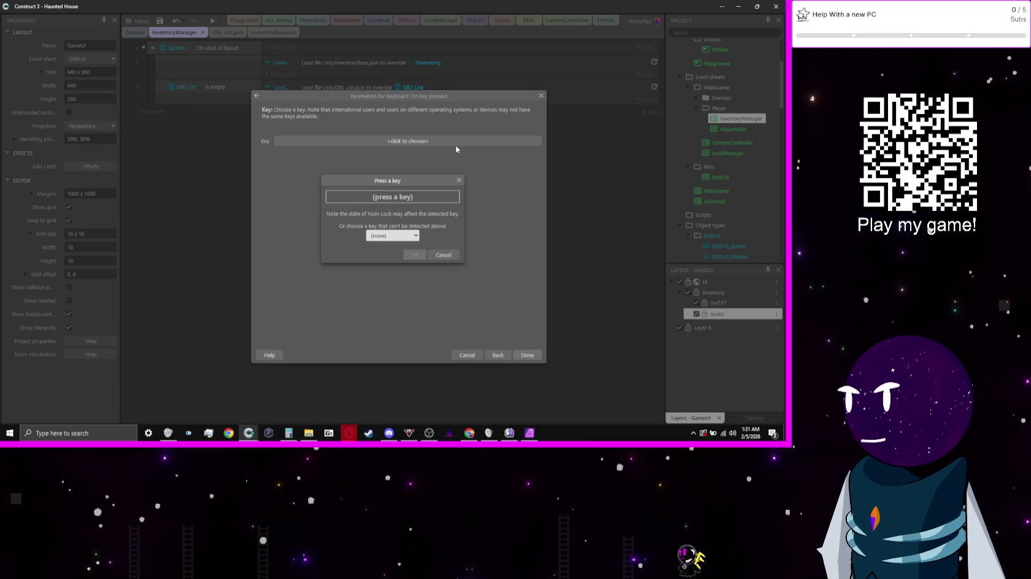
pyautogui.press('KP_3')
pyautogui.press('Return')
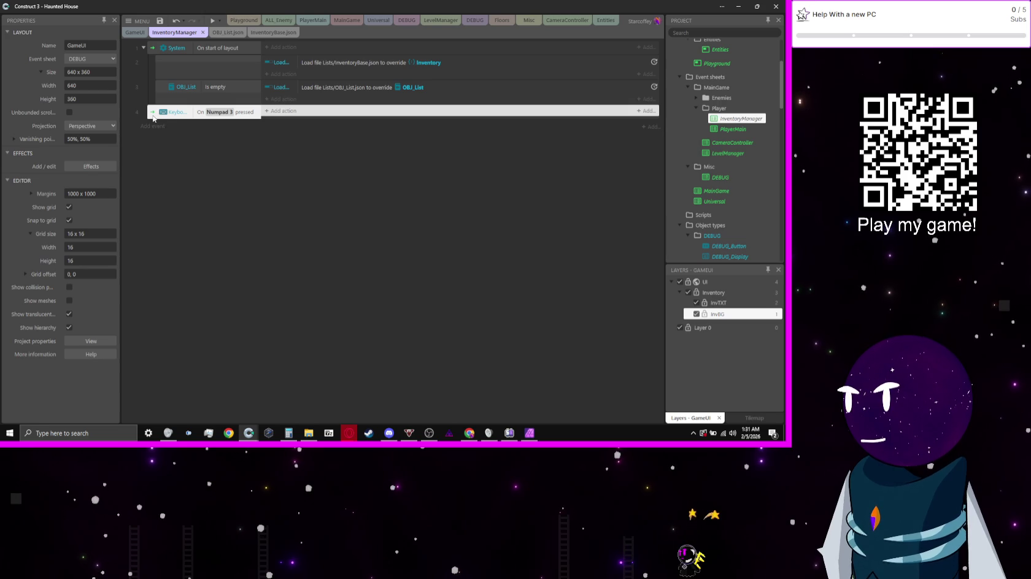
pyautogui.press('b')
pyautogui.doubleClick(213, 127)
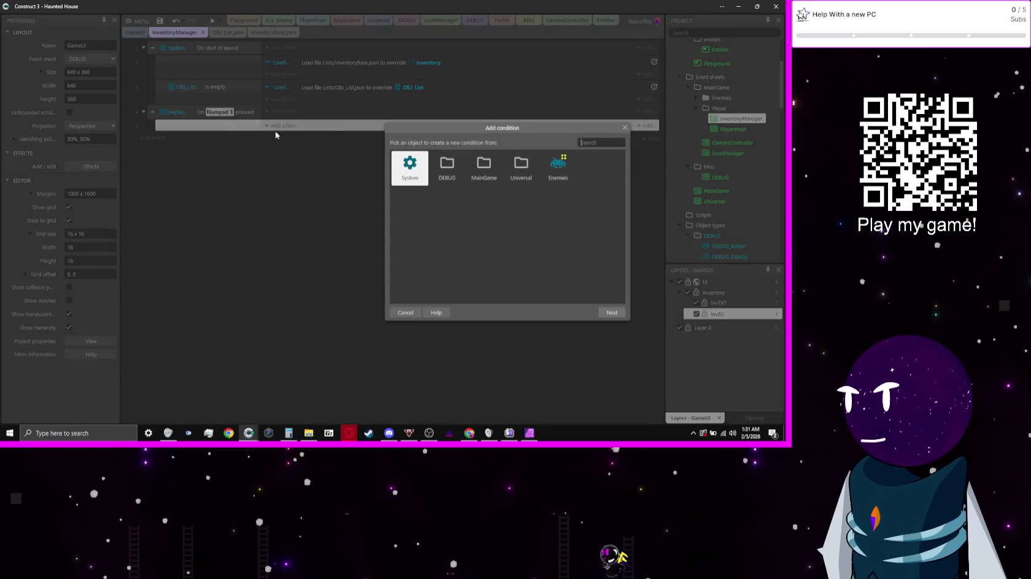
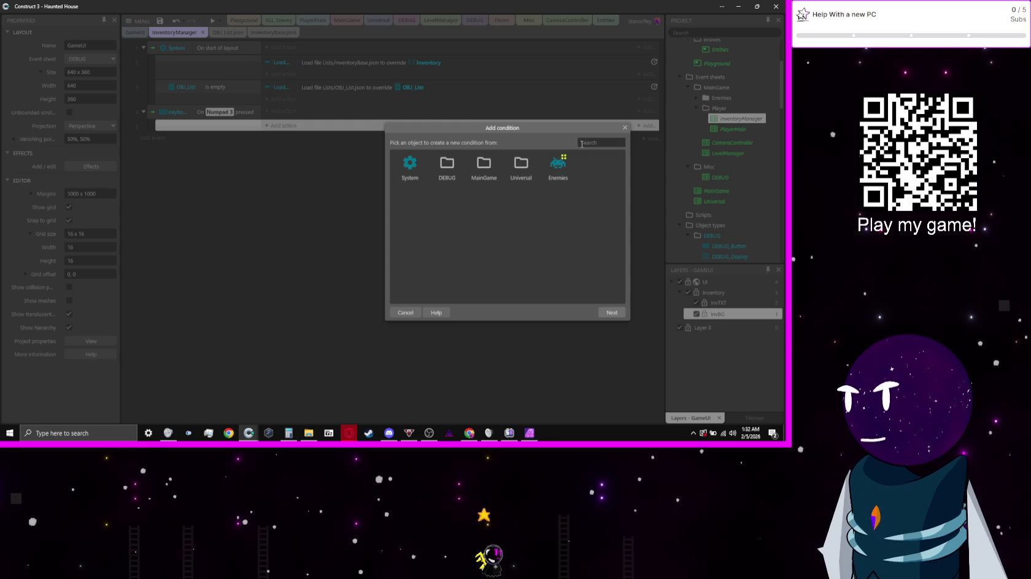
# - Add an Inventory 'For each entry' condition with path Inv.Items beneath the Numpad 3 event
pyautogui.write('Inven')
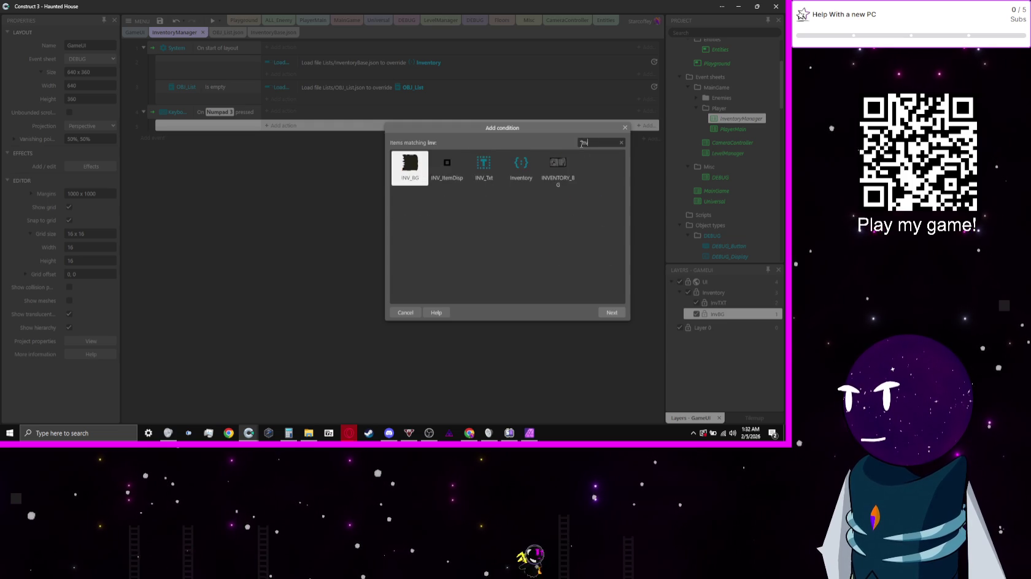
pyautogui.press('Return')
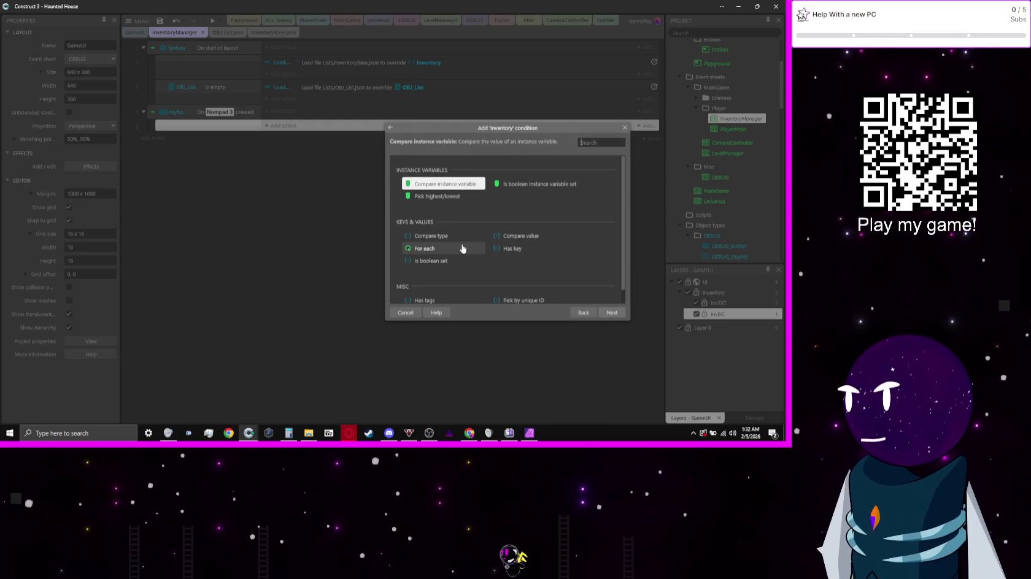
pyautogui.doubleClick(461, 246)
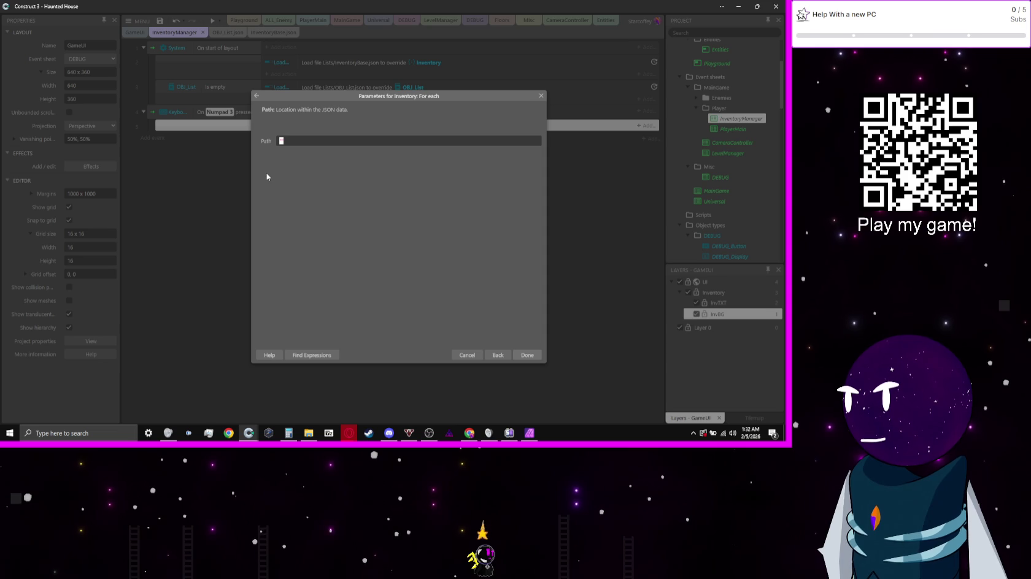
pyautogui.write('inv.ite')
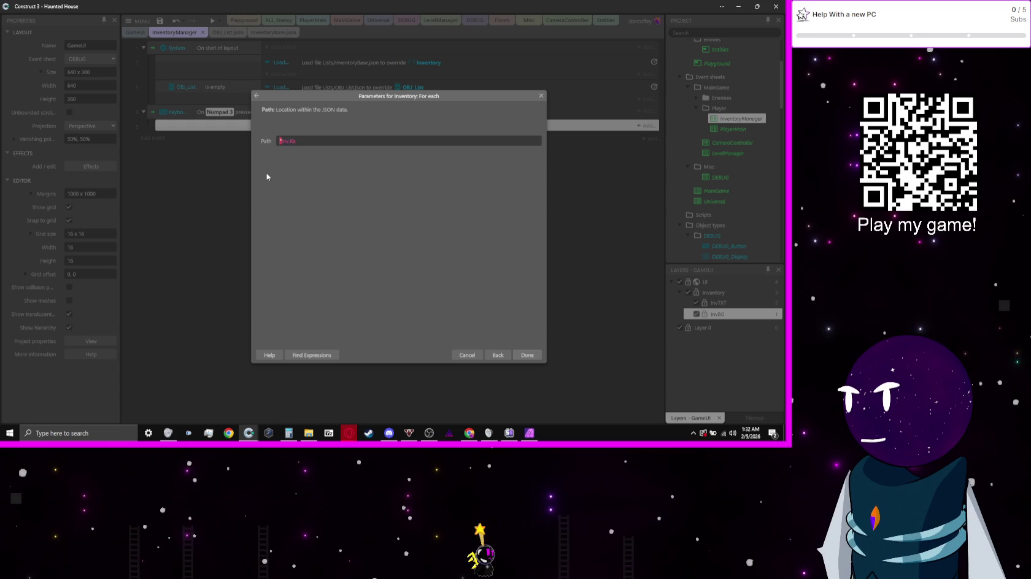
pyautogui.write('UI')
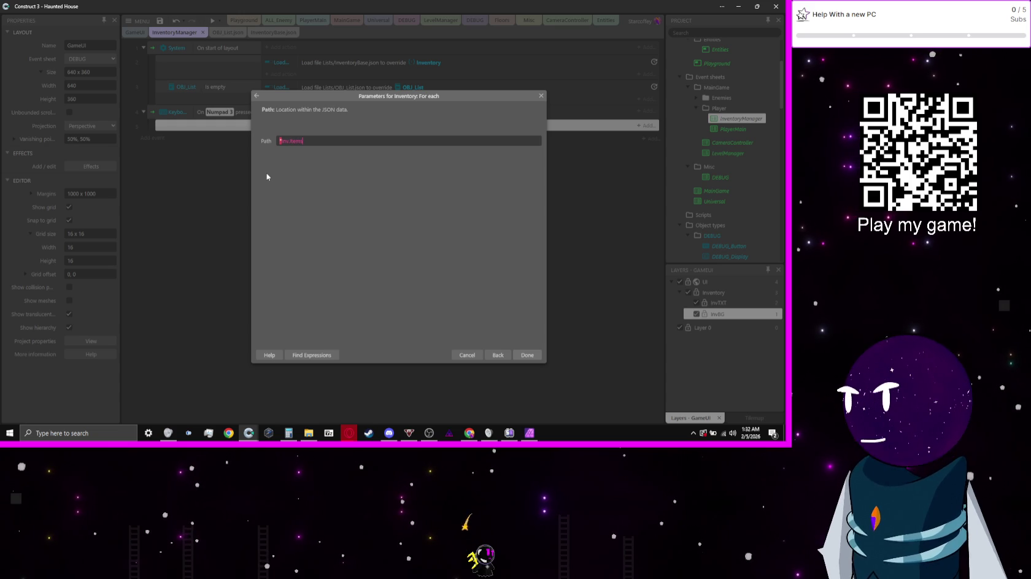
pyautogui.press('Return')
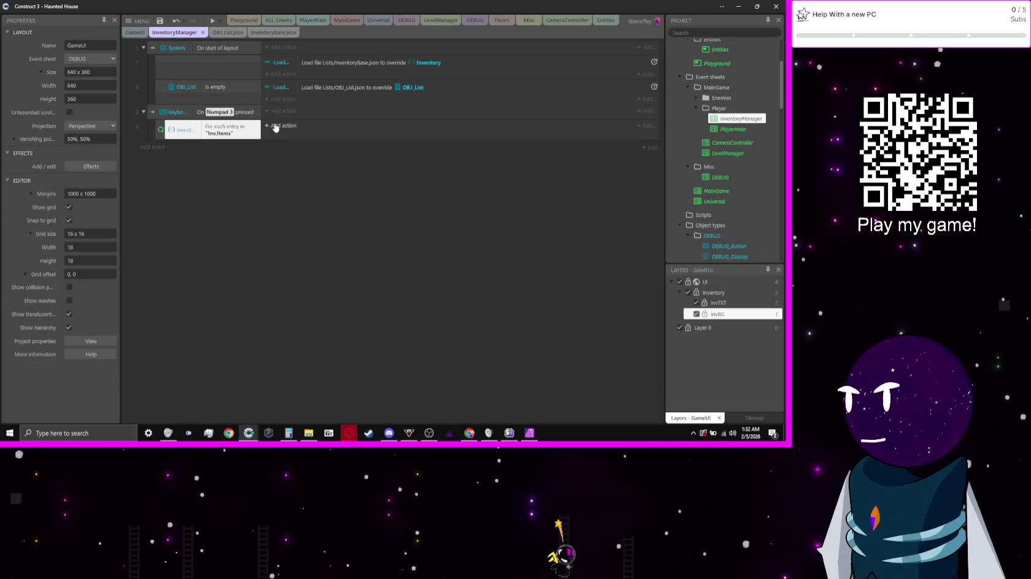
# - Add a System 'Create object' action to the loop with INV_Txt as the object
pyautogui.click(278, 125)
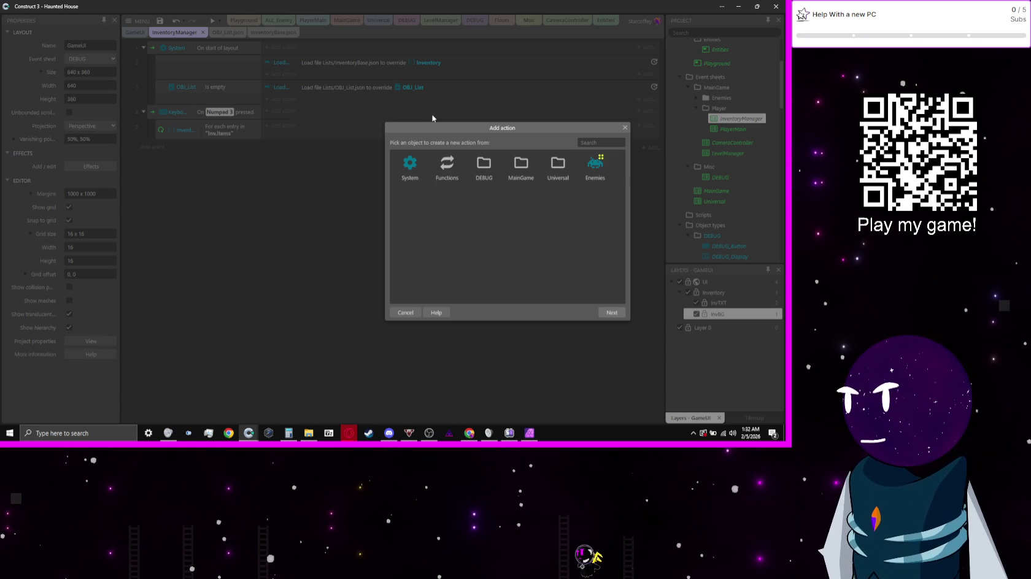
pyautogui.doubleClick(427, 172)
pyautogui.write('create')
pyautogui.press('Return')
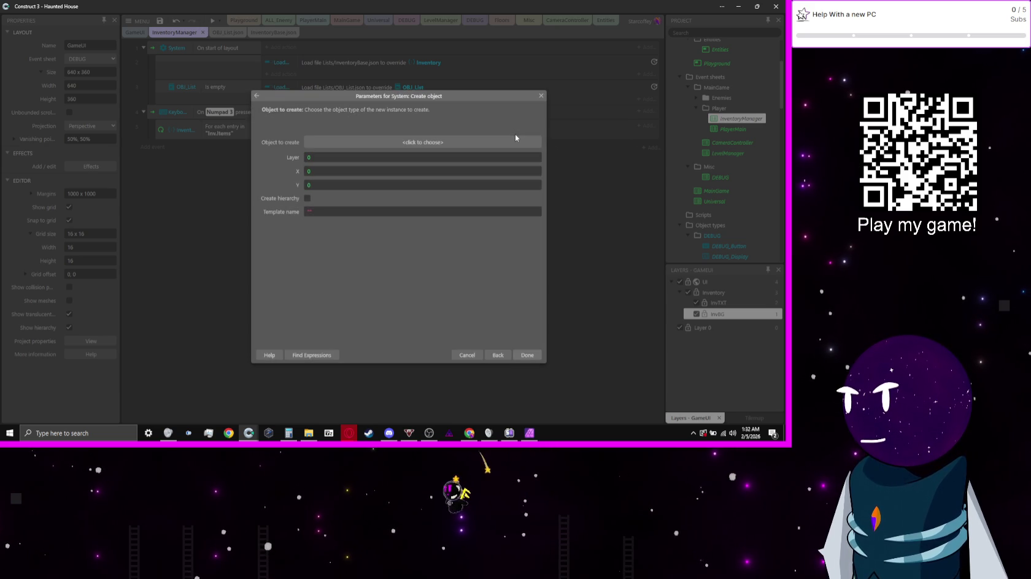
pyautogui.click(515, 137)
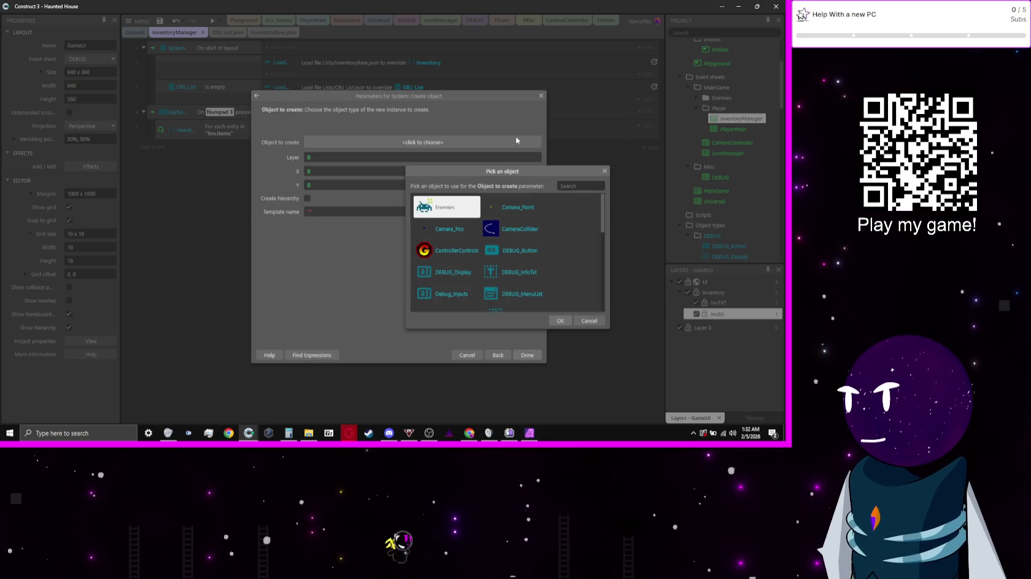
pyautogui.write('in')
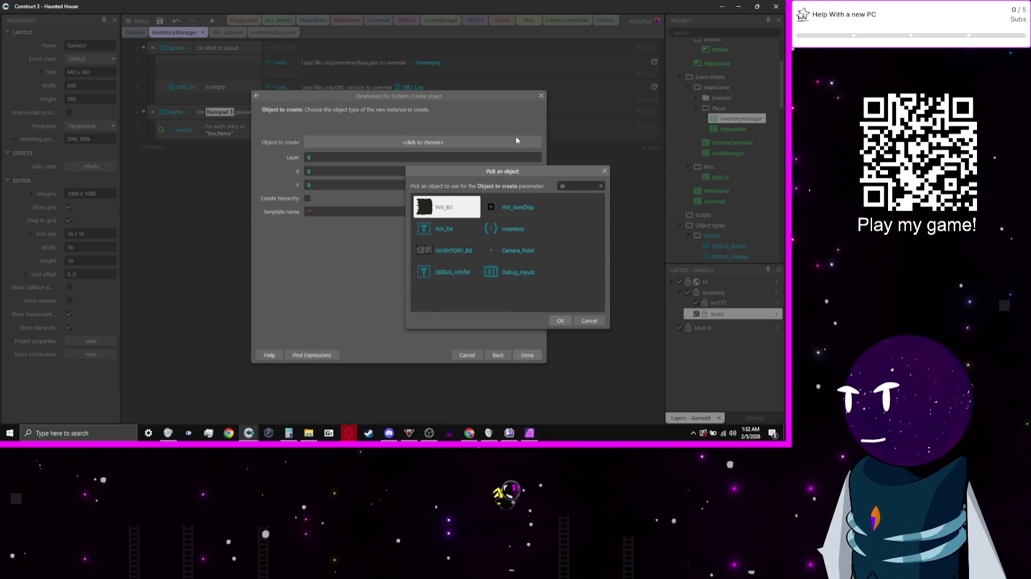
pyautogui.press('Down')
pyautogui.press('Return')
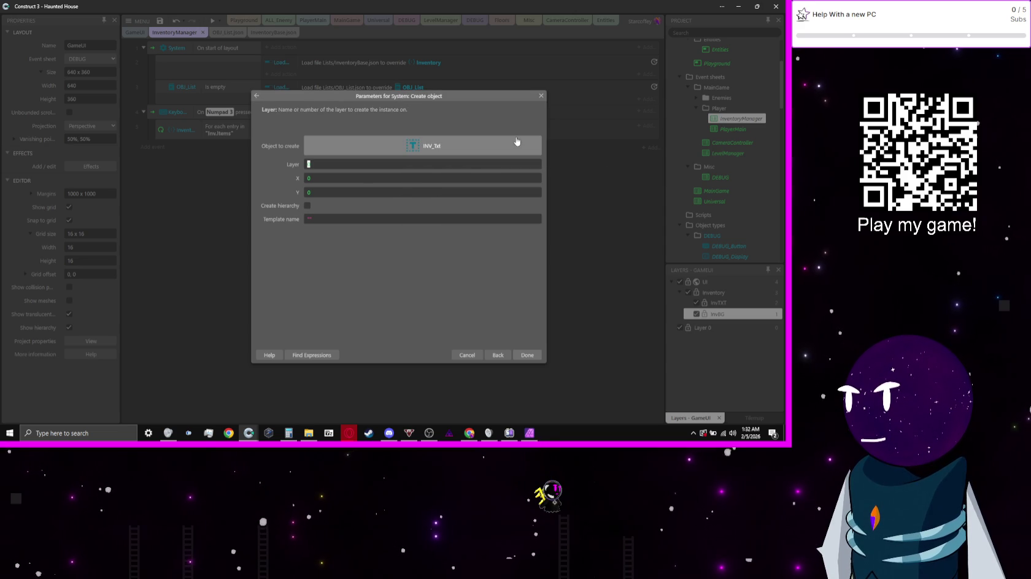
# - Set the Create object layer to InvTXT
pyautogui.write('"')
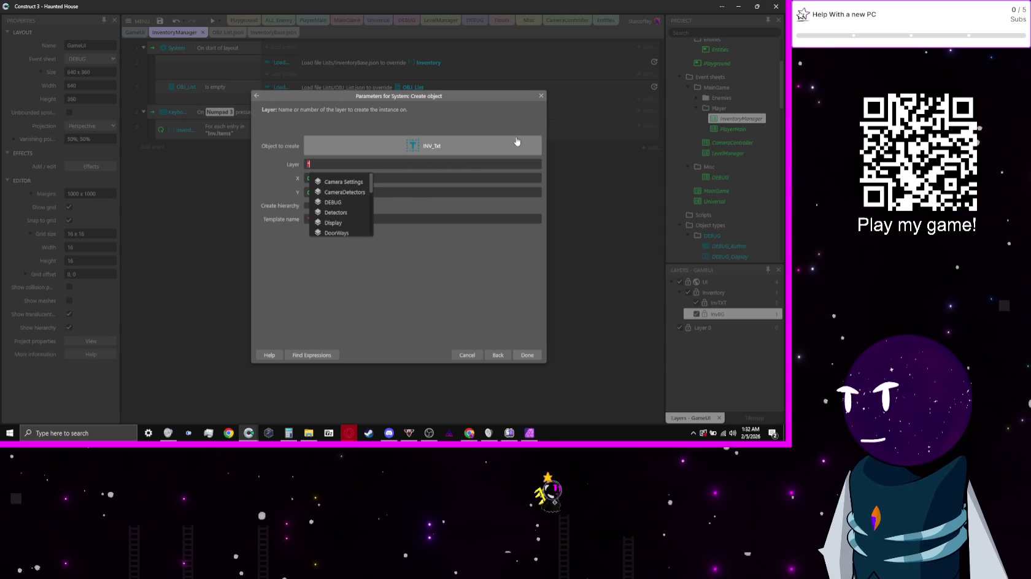
pyautogui.write('inv')
pyautogui.press('Down')
pyautogui.press('Down')
pyautogui.press('Return')
pyautogui.press('Tab')
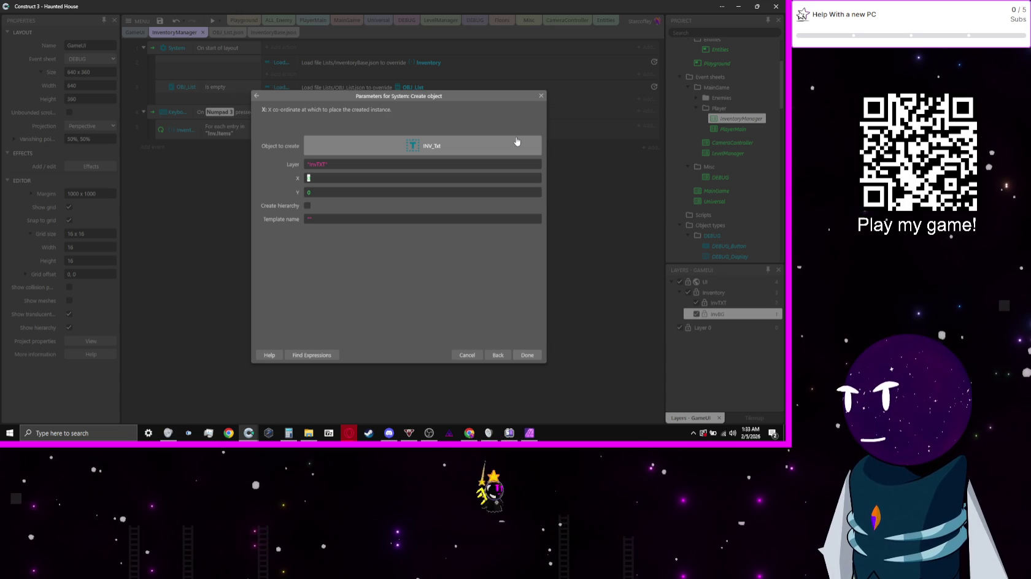
# - Set X to 0 and Y to 0+loopindex from System expressions, then confirm the action
pyautogui.write('0')
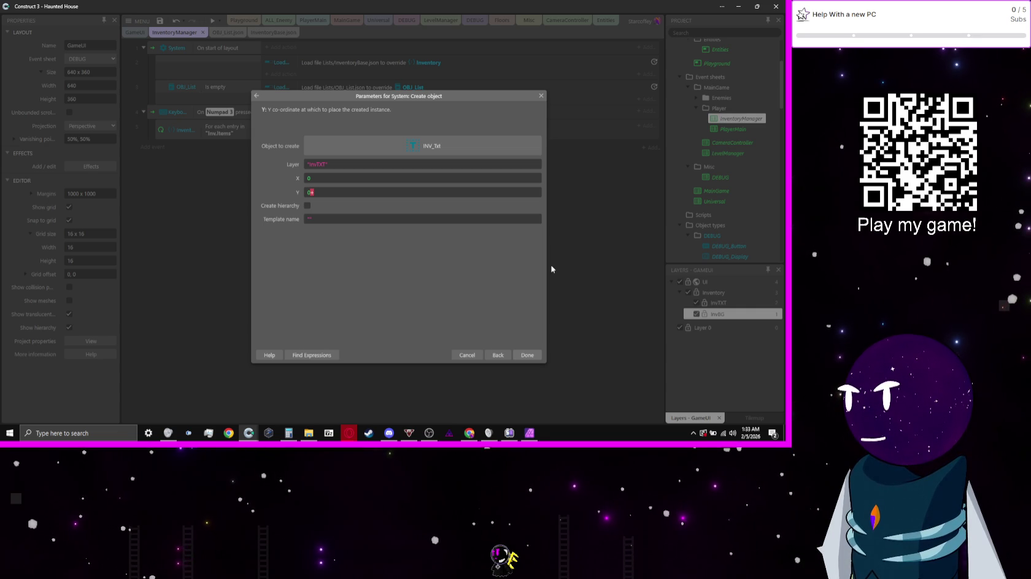
pyautogui.click(320, 355)
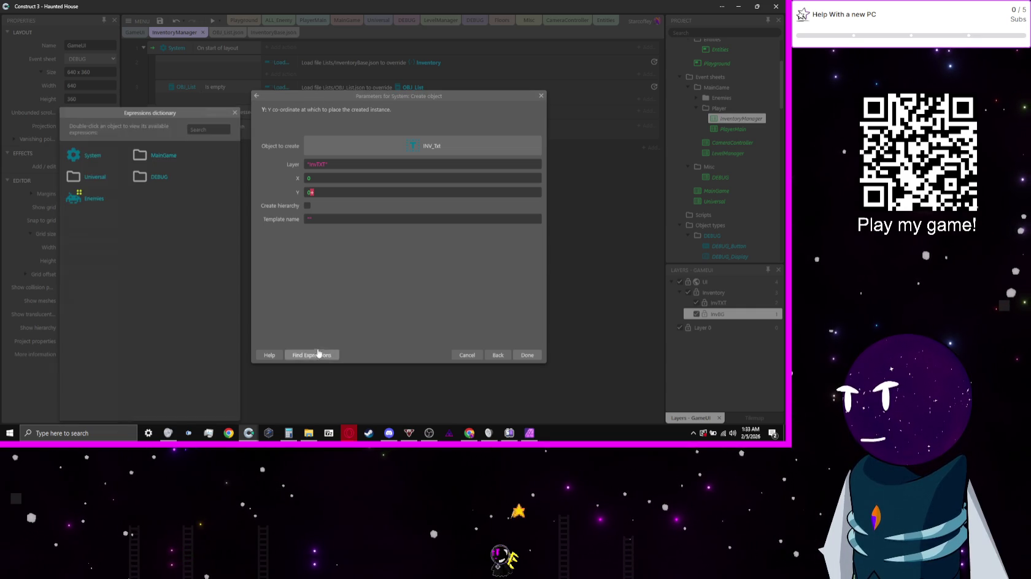
pyautogui.doubleClick(101, 156)
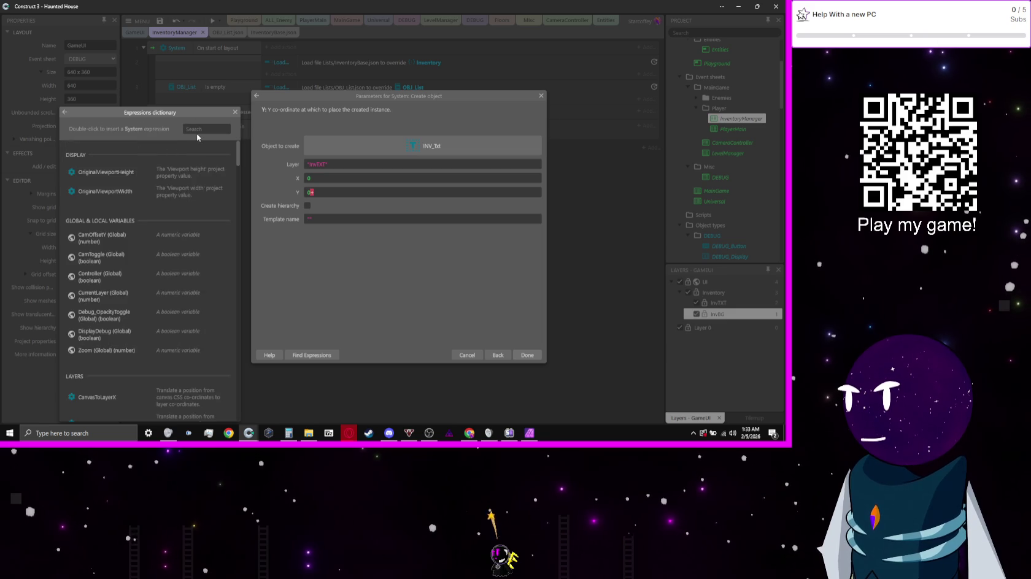
pyautogui.write('loo')
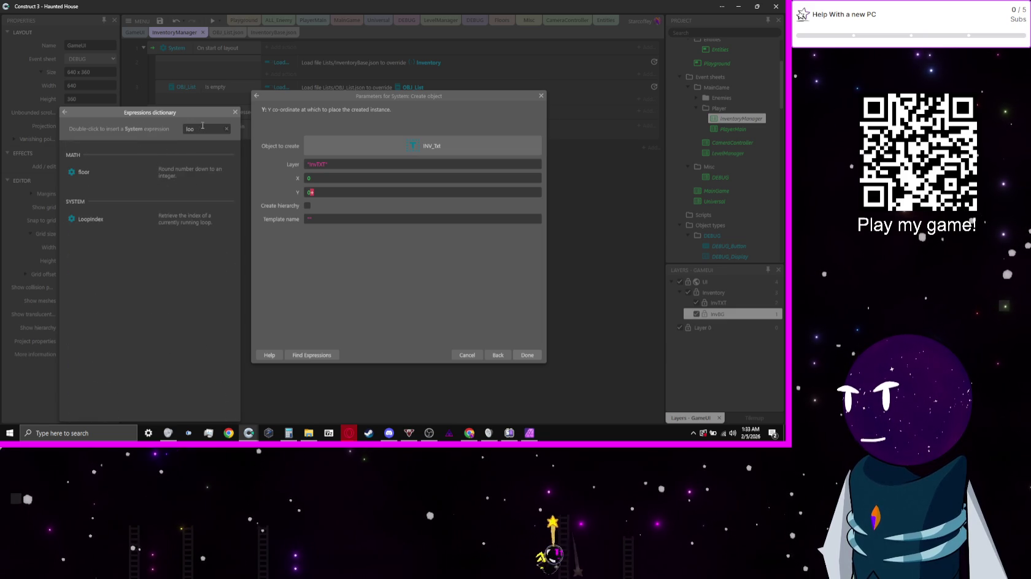
pyautogui.doubleClick(141, 228)
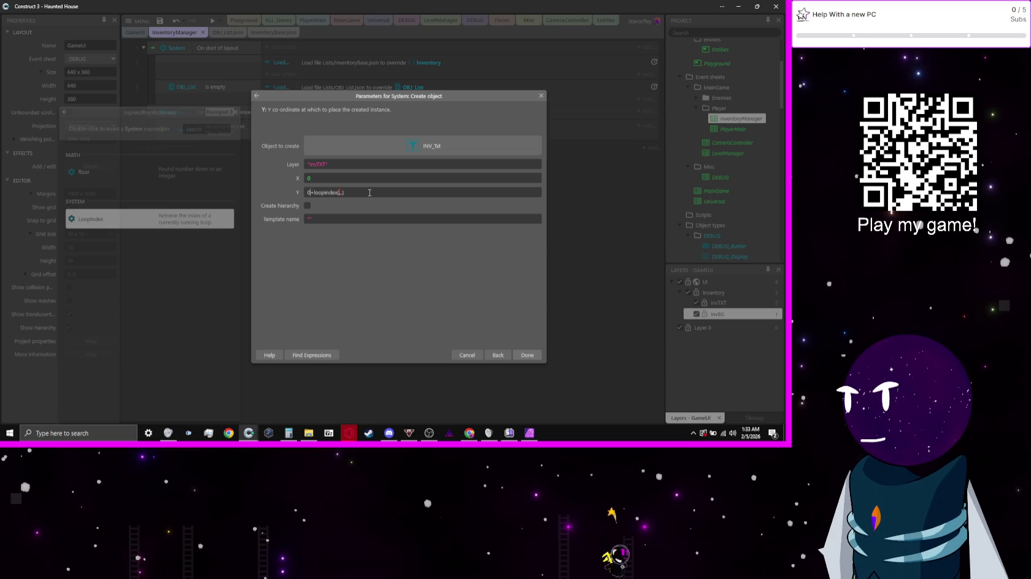
pyautogui.press('BackSpace')
pyautogui.press('Delete')
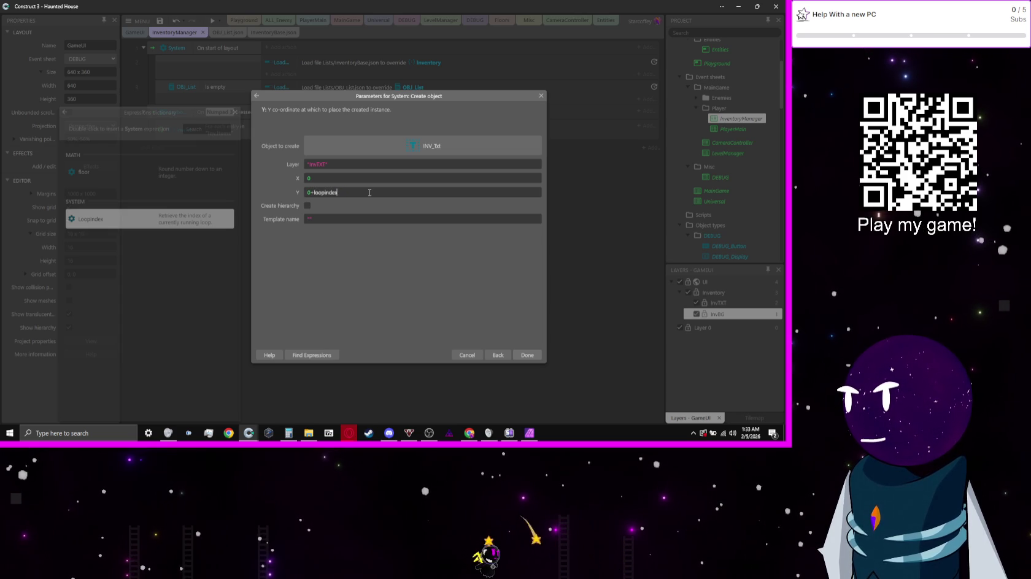
pyautogui.press('Return')
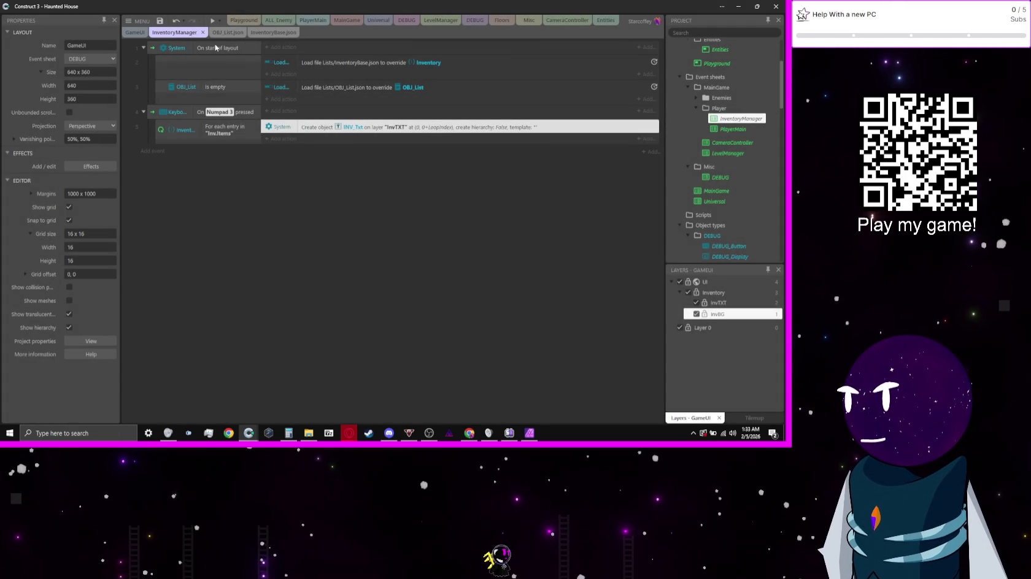
# - Edit the Create object Y to 0+(loopindex) and run a preview of the game
pyautogui.doubleClick(408, 130)
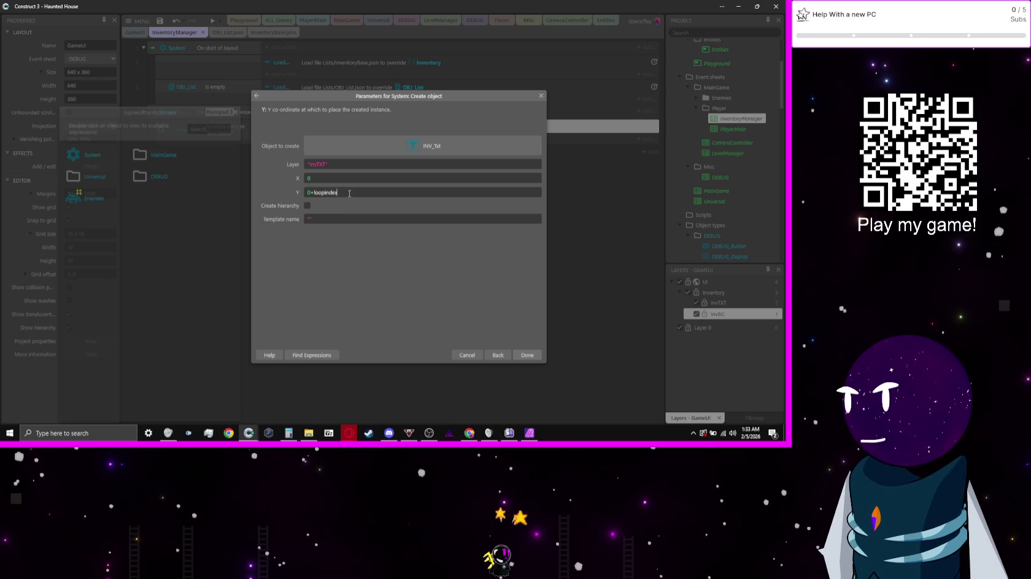
pyautogui.press('Home')
pyautogui.press('Right')
pyautogui.press('Right')
pyautogui.write('(')
pyautogui.press('End')
pyautogui.write(')')
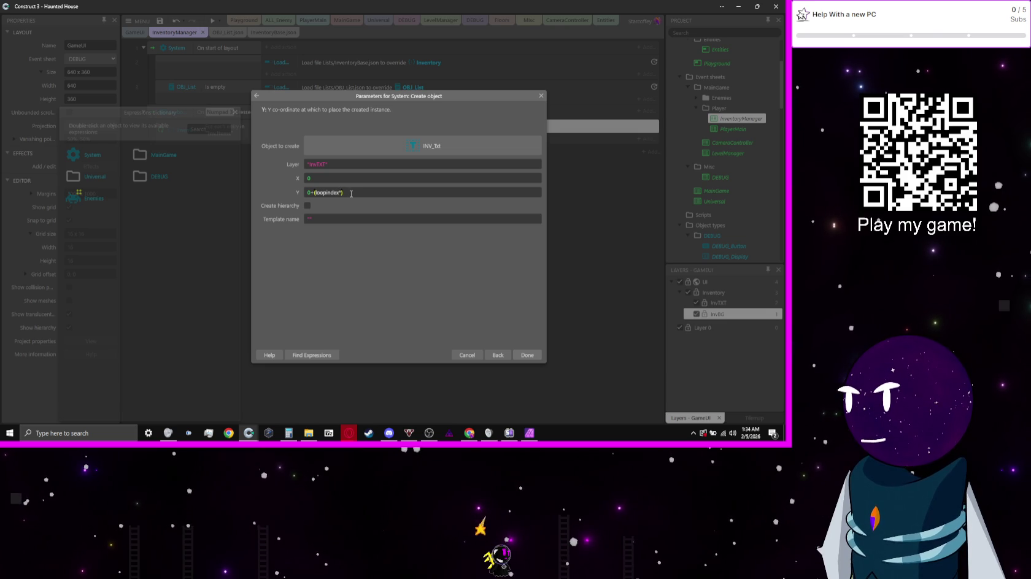
pyautogui.press('Return')
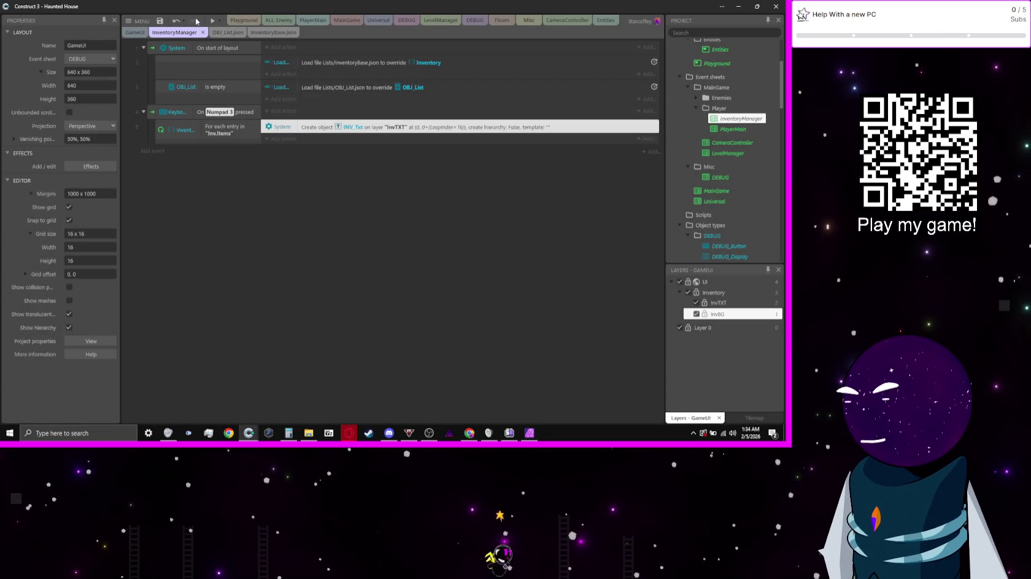
pyautogui.click(213, 20)
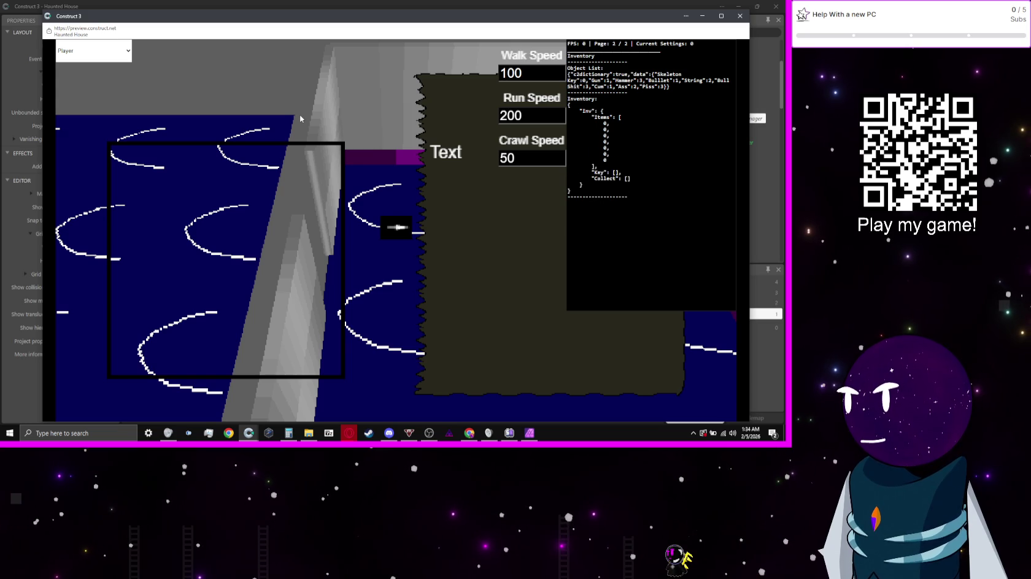
# - Move the player with W, close the preview, and relaunch the game in debug mode
pyautogui.press('w')
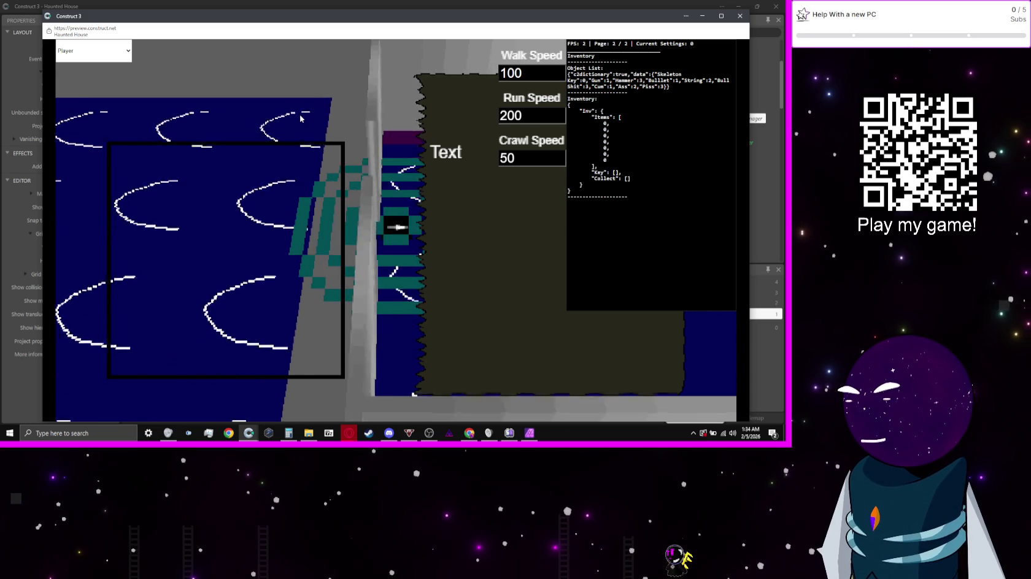
pyautogui.press('w')
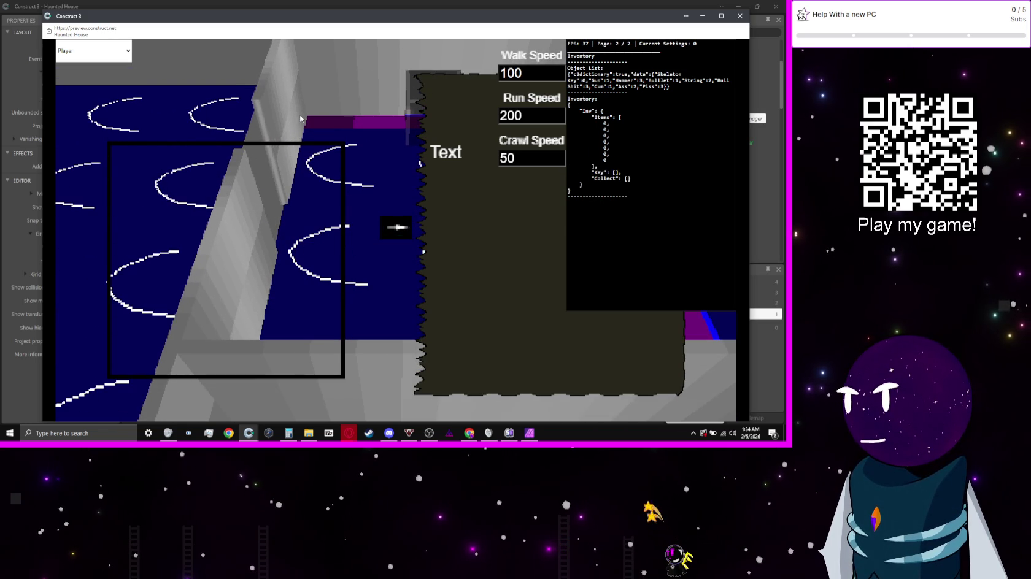
pyautogui.click(740, 15)
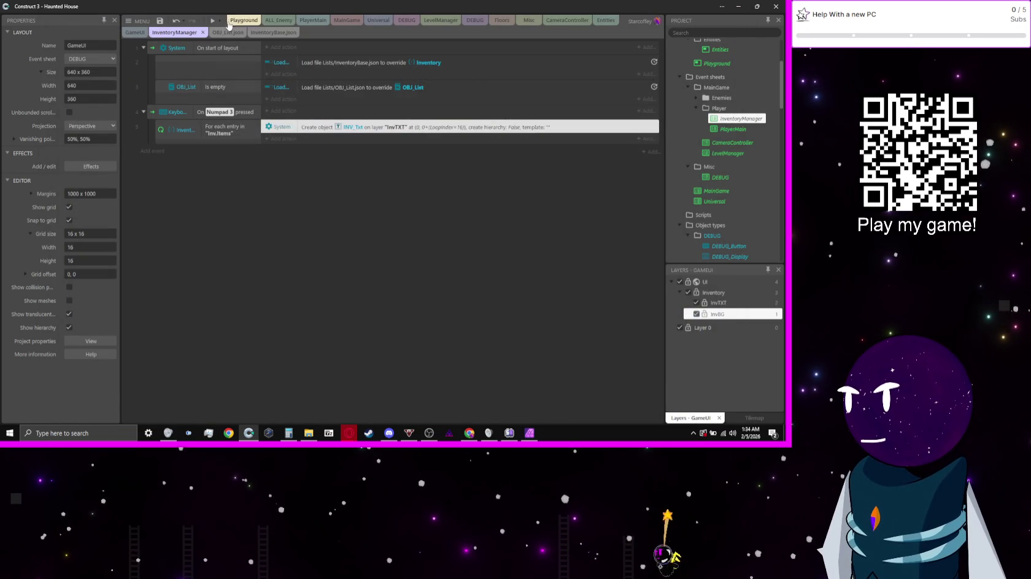
pyautogui.click(219, 20)
pyautogui.click(227, 64)
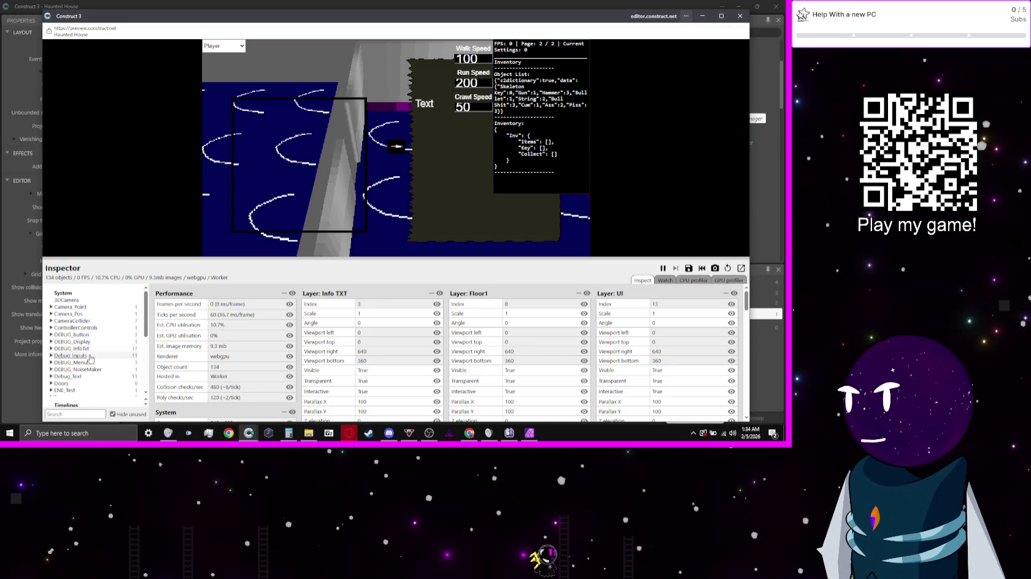
pyautogui.scroll(-4, 92, 362)
pyautogui.click(51, 347)
pyautogui.click(51, 318)
pyautogui.click(54, 329)
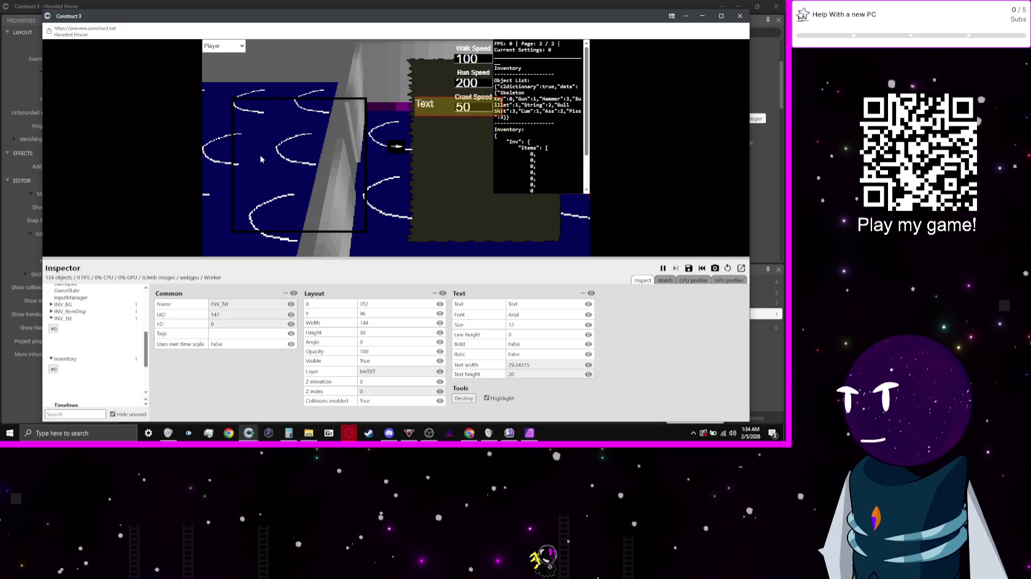
pyautogui.click(77, 329)
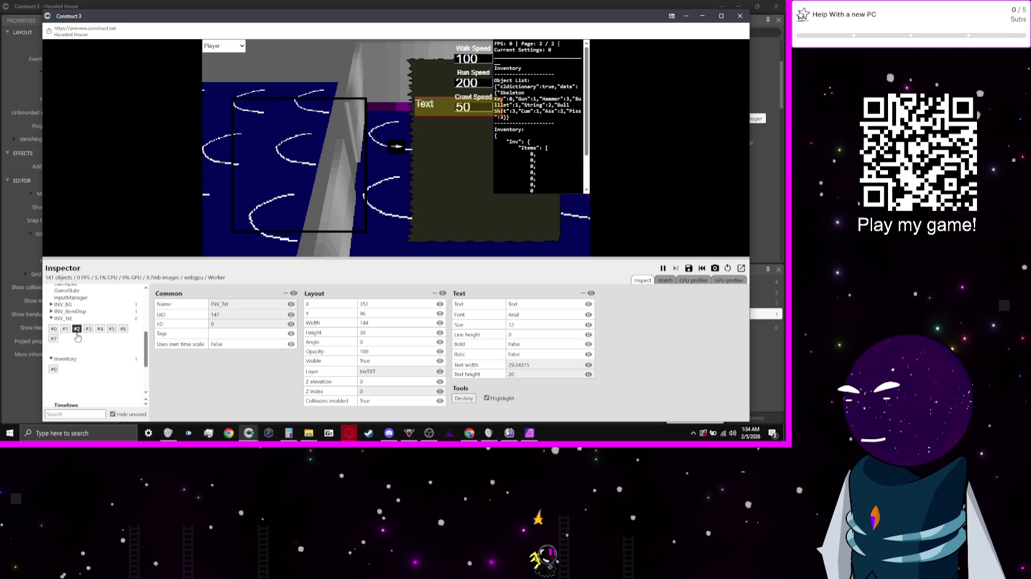
pyautogui.click(113, 330)
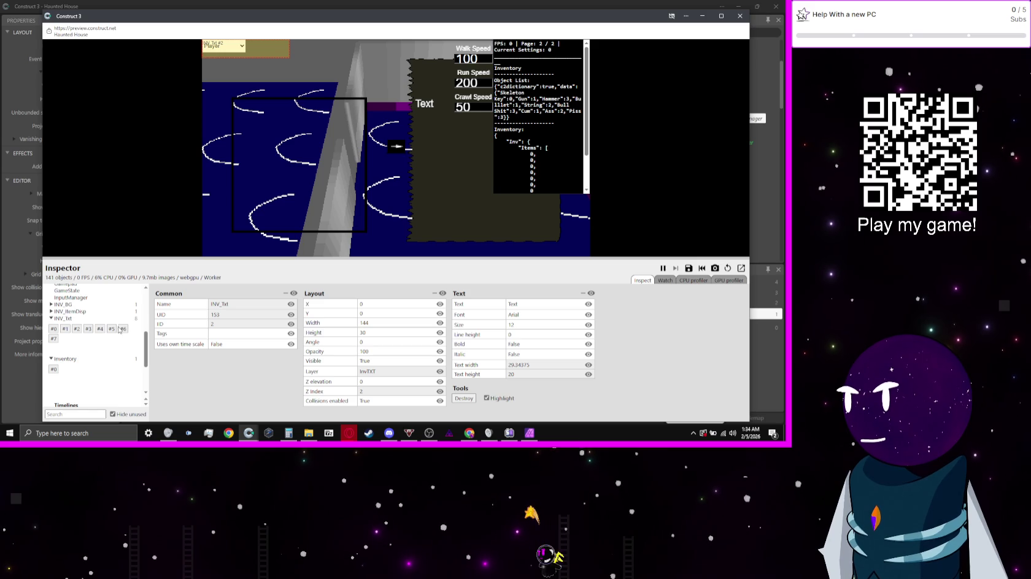
pyautogui.click(53, 330)
pyautogui.click(76, 329)
pyautogui.click(88, 329)
pyautogui.click(112, 329)
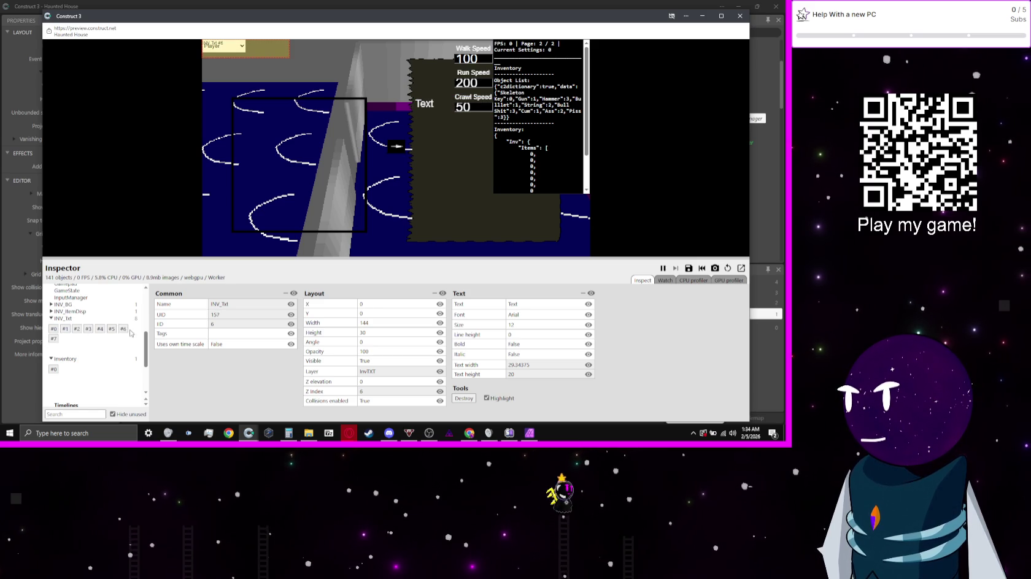
pyautogui.click(53, 338)
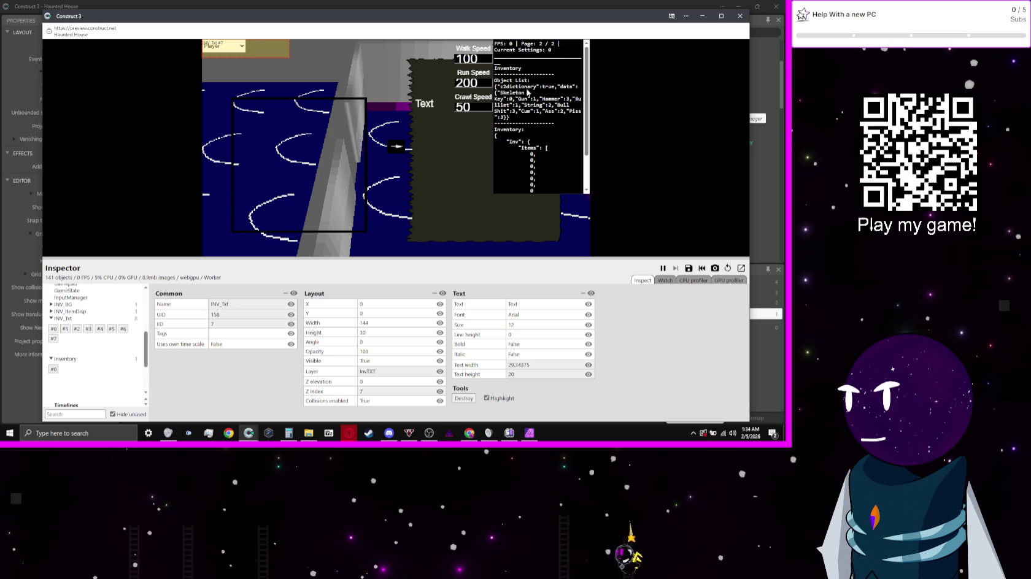
pyautogui.hotkey('alt', 'F4')
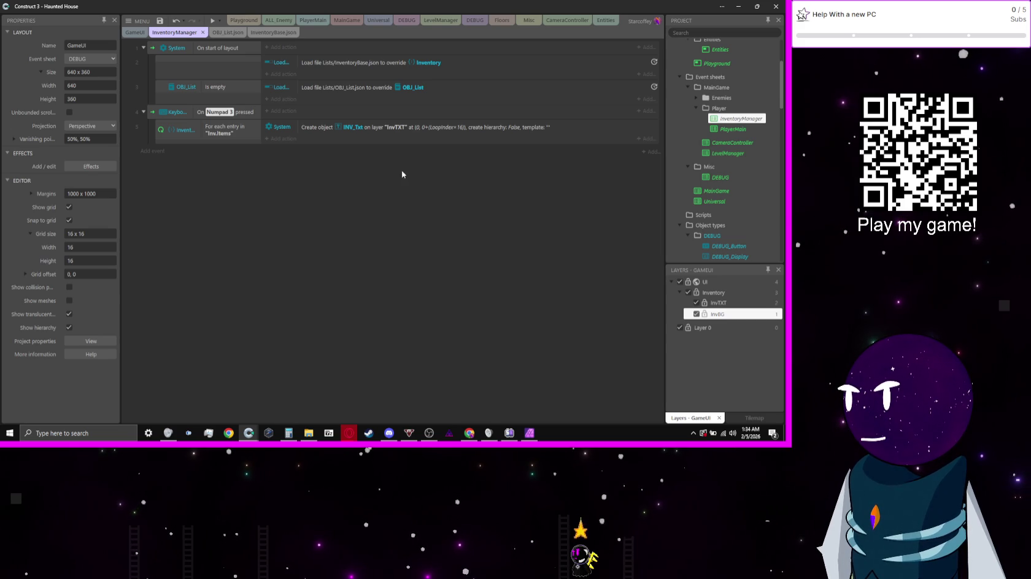
pyautogui.doubleClick(358, 128)
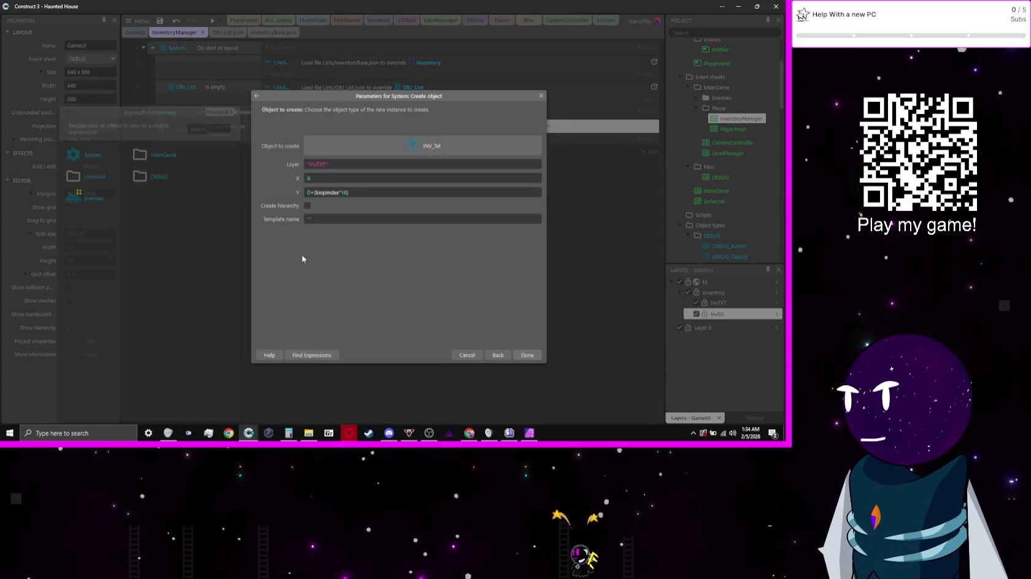
pyautogui.click(214, 129)
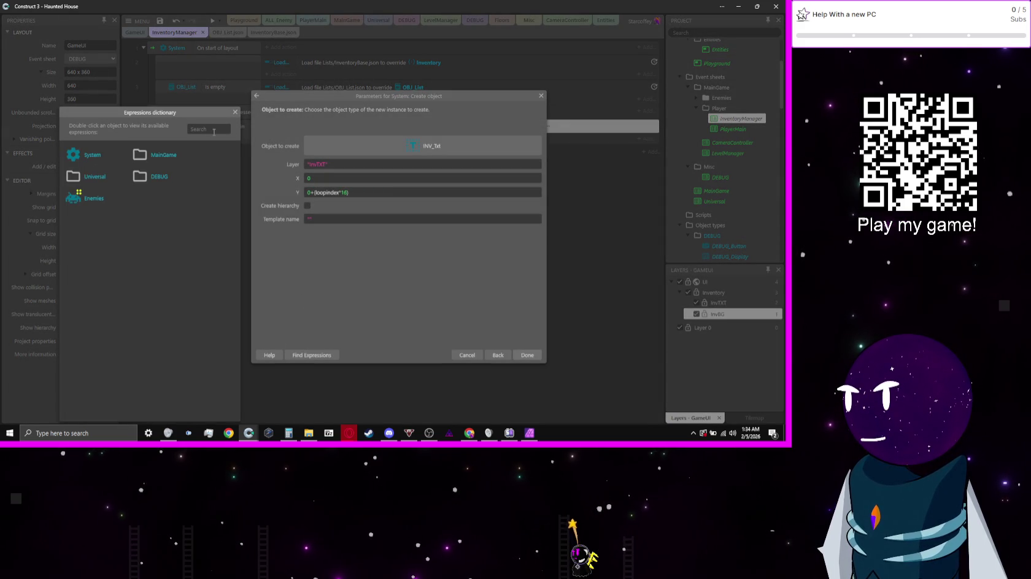
pyautogui.write('in')
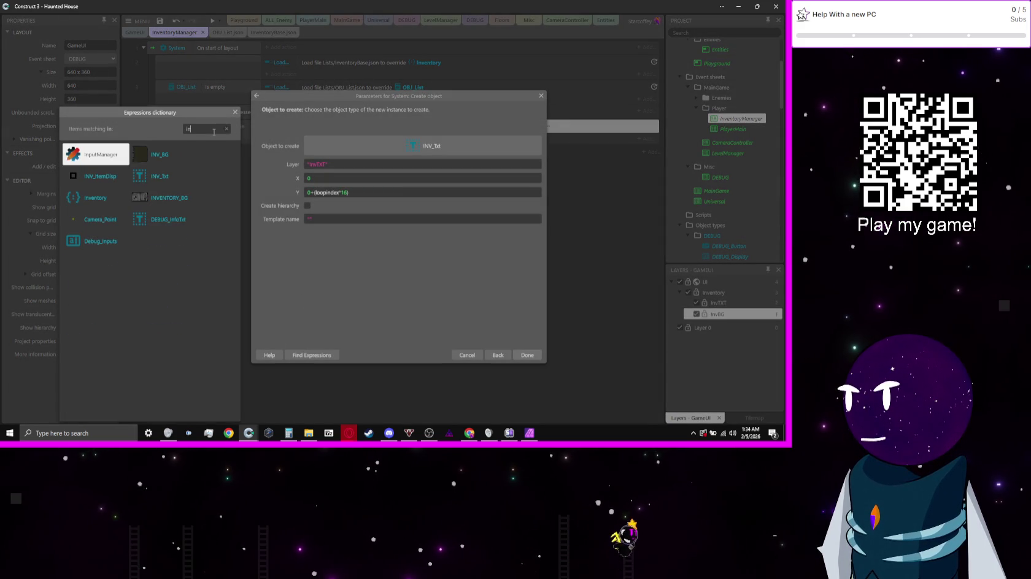
pyautogui.doubleClick(93, 198)
pyautogui.scroll(-5, 154, 198)
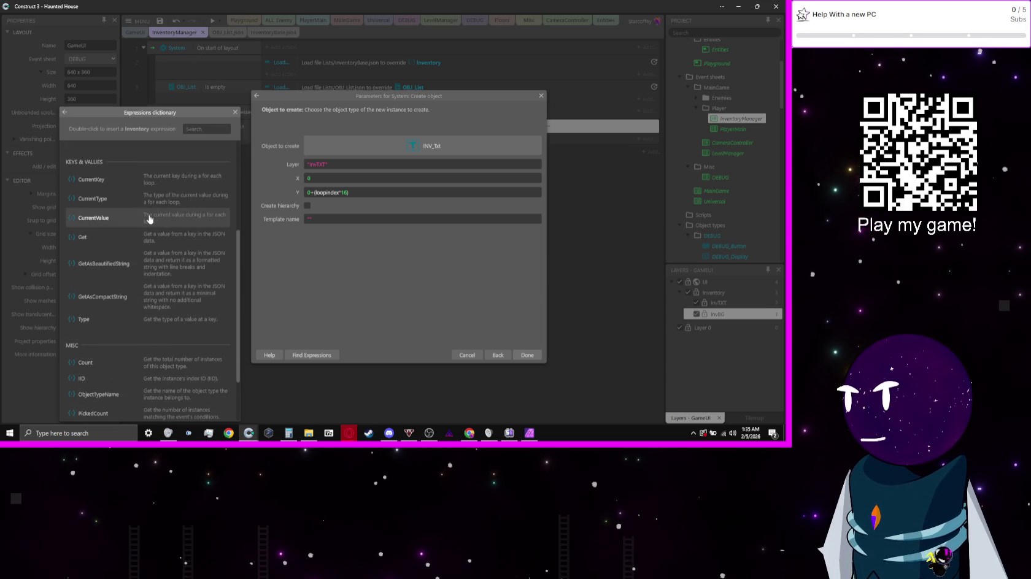
pyautogui.scroll(-1, 151, 232)
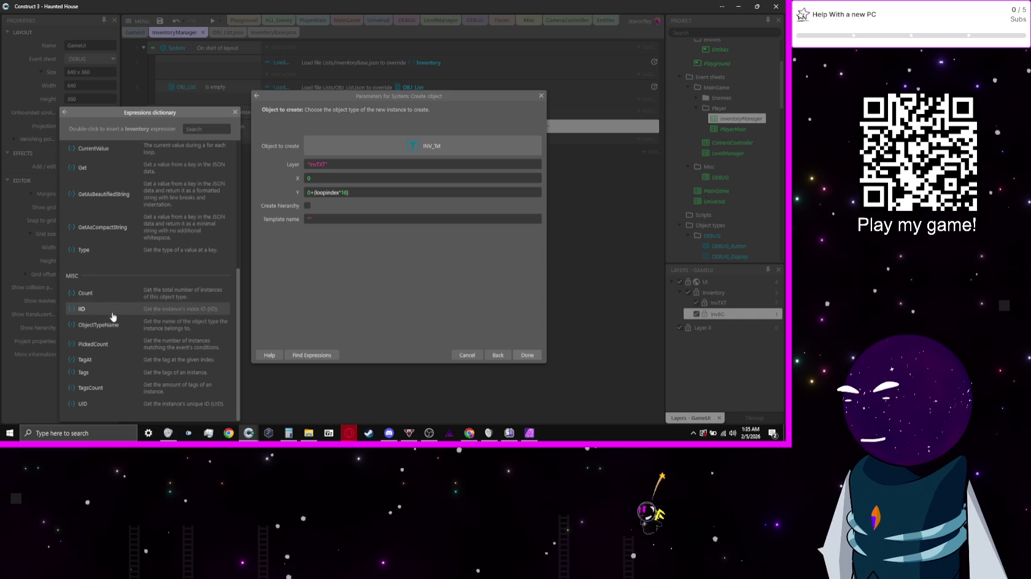
pyautogui.scroll(3, 147, 307)
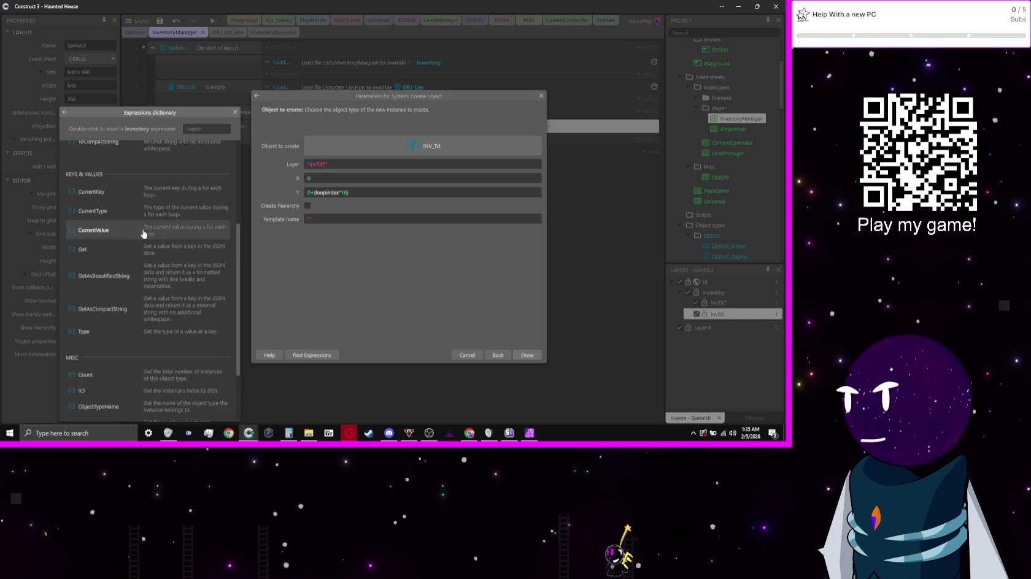
pyautogui.scroll(5, 141, 250)
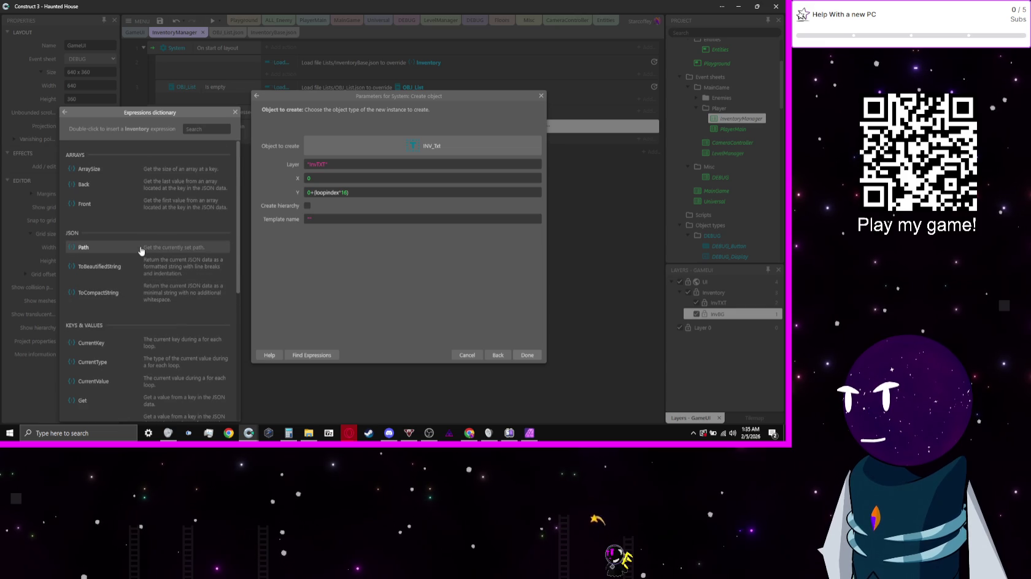
pyautogui.scroll(-8, 140, 250)
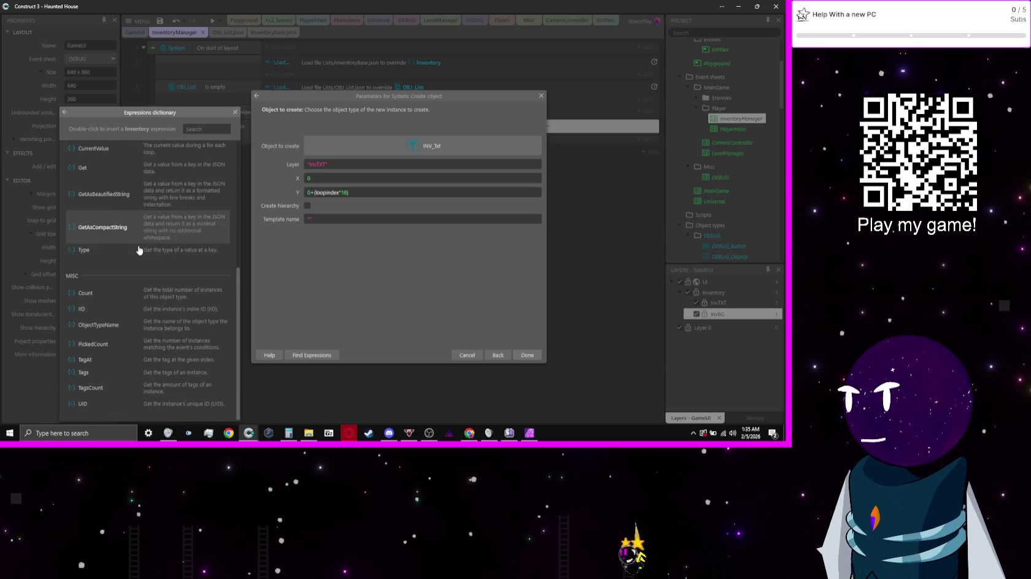
pyautogui.click(470, 355)
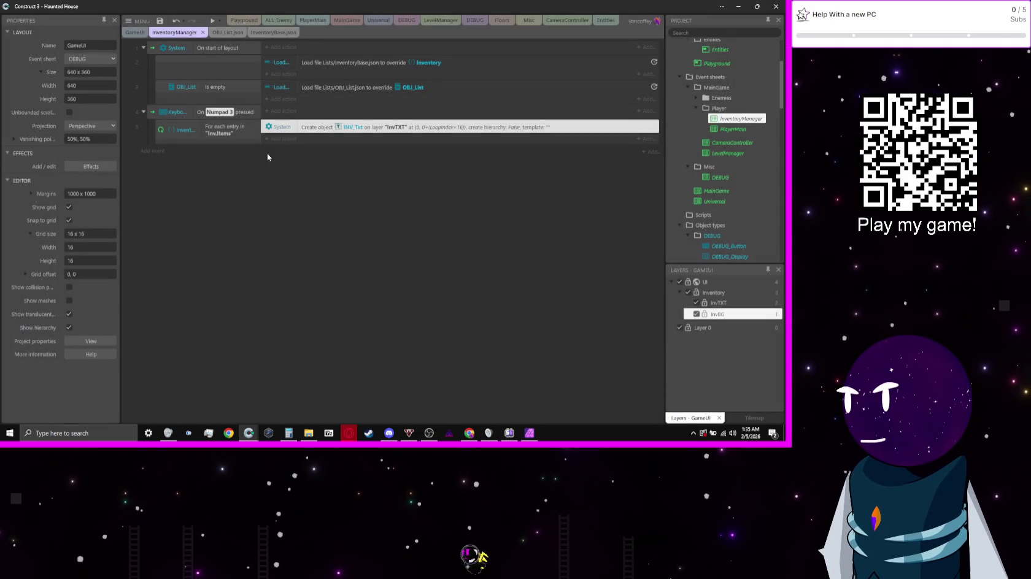
# - Add a local number variable i with initial value 0 to the Numpad 3 event
pyautogui.click(157, 139)
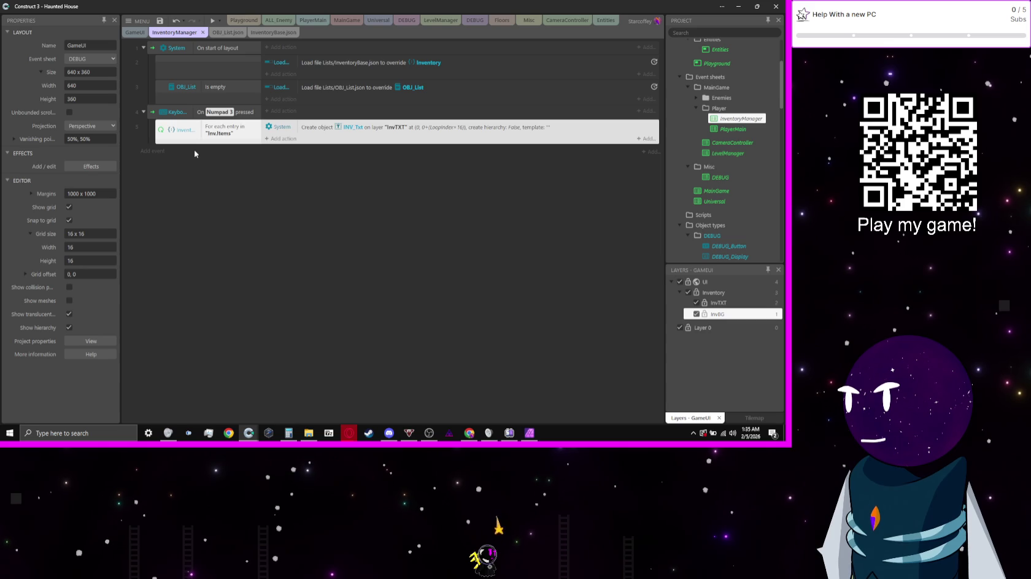
pyautogui.write('v')
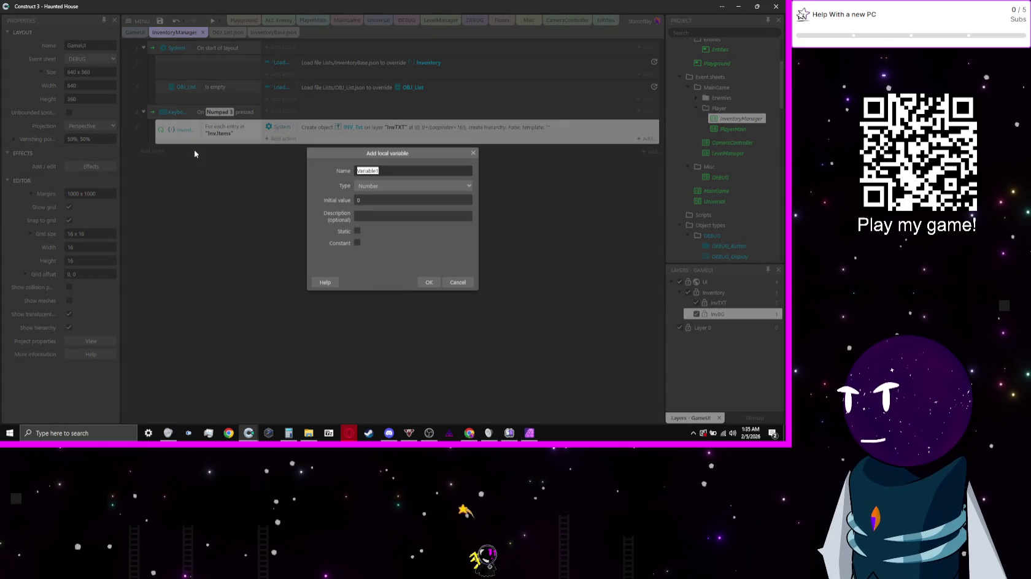
pyautogui.write('i')
pyautogui.press('Return')
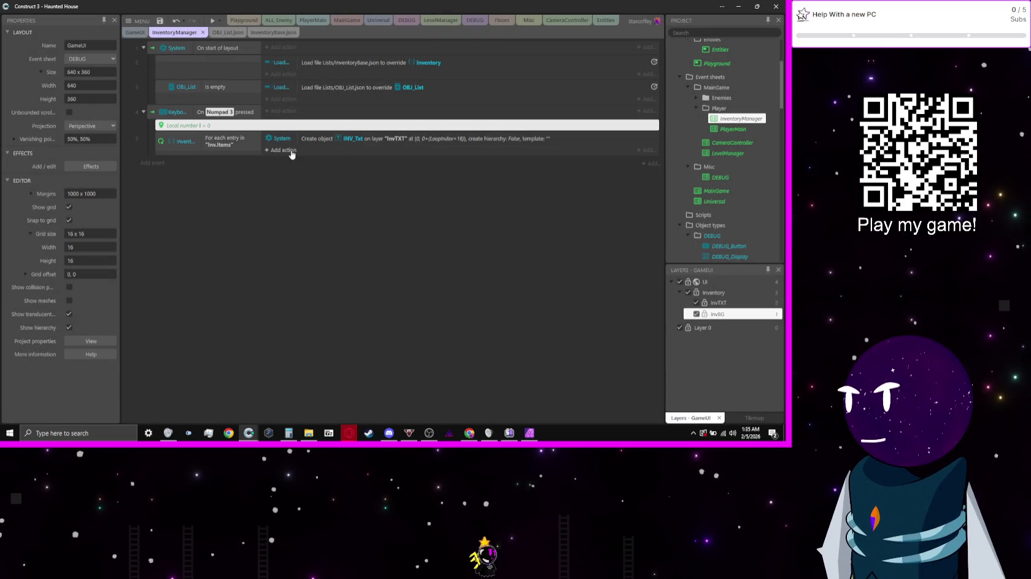
# - Start a System 'Add to' action on the loop event for variable i
pyautogui.click(290, 151)
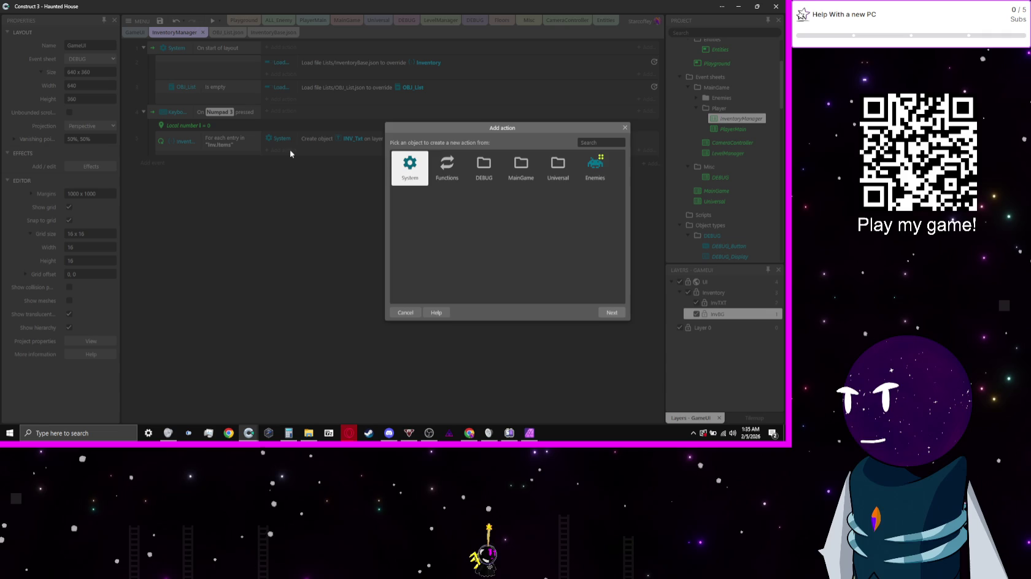
pyautogui.press('Return')
pyautogui.write('add')
pyautogui.press('Return')
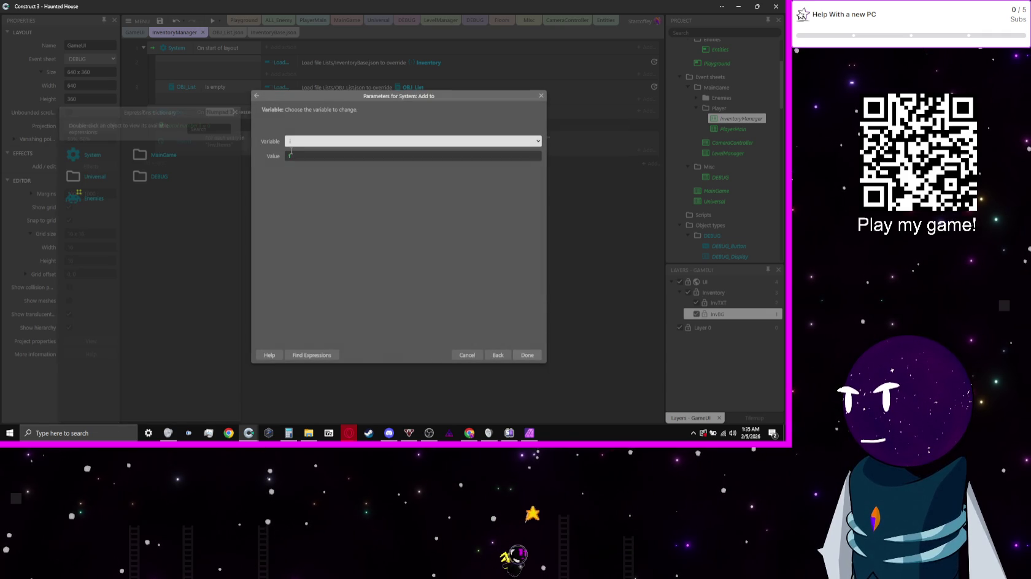